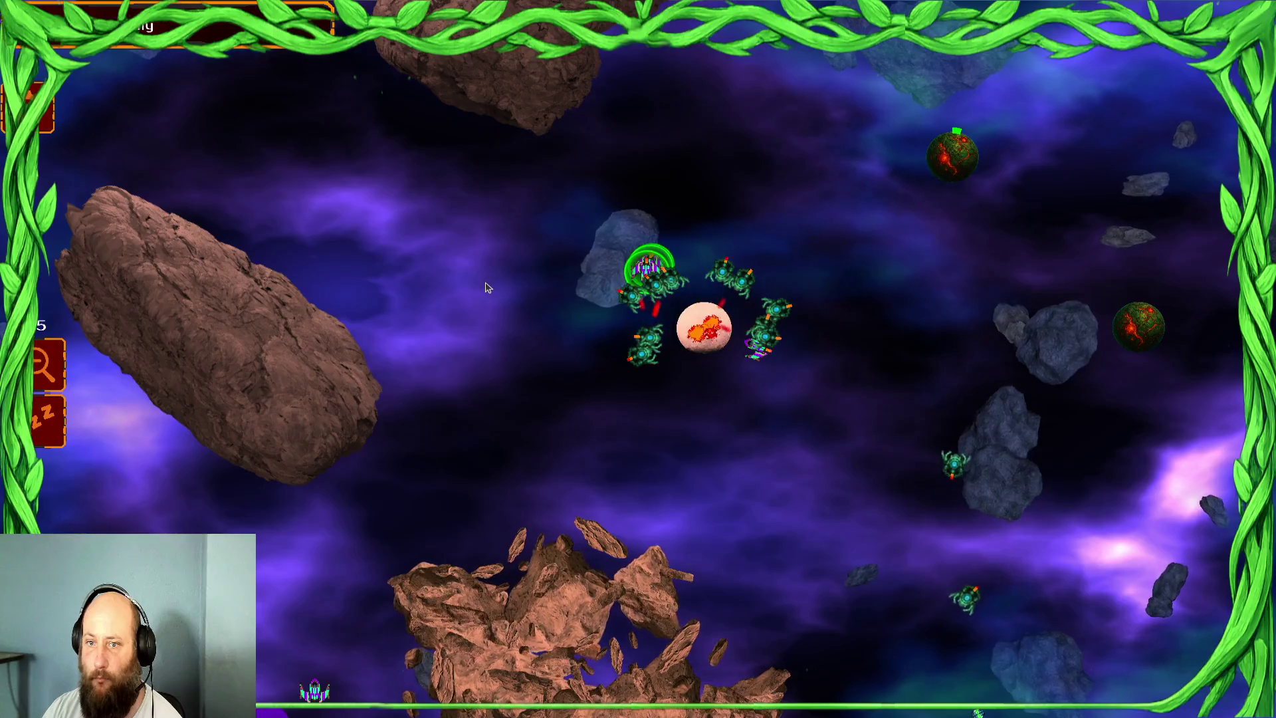
- Pan to the shielded fleet and send its ship group onto the enemy planet's ring
key(Left)
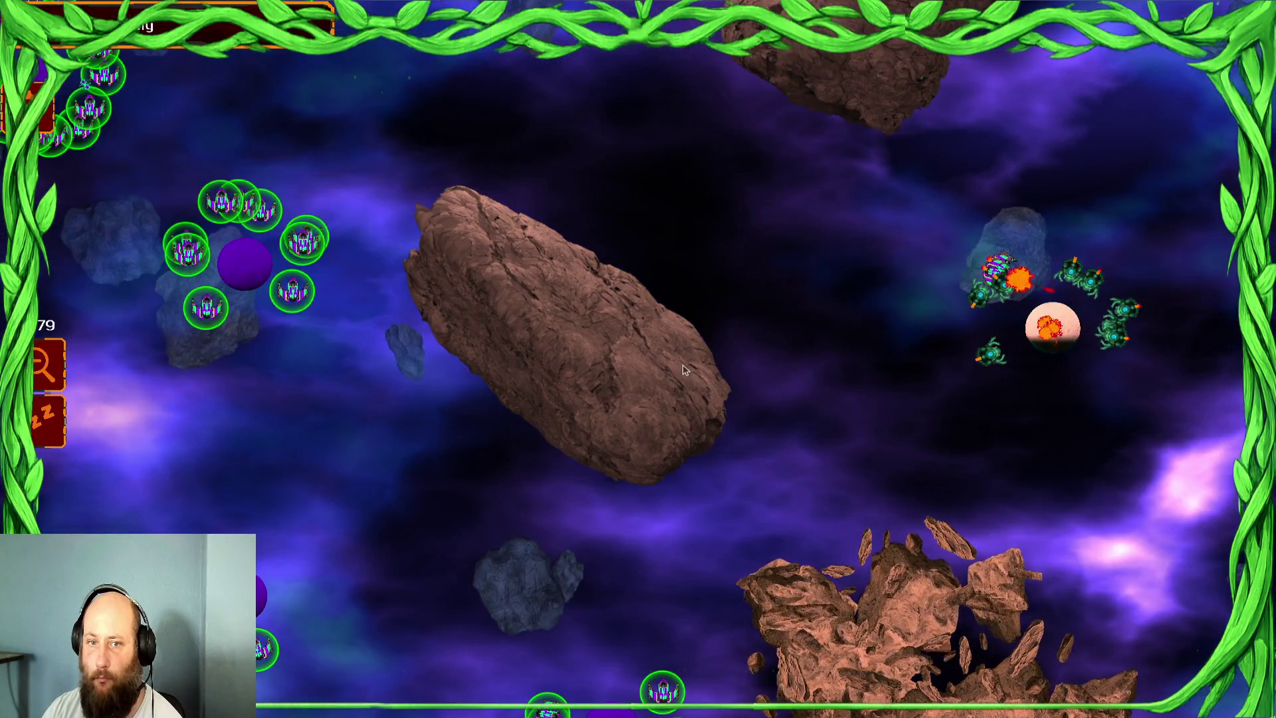
right_click(769, 293)
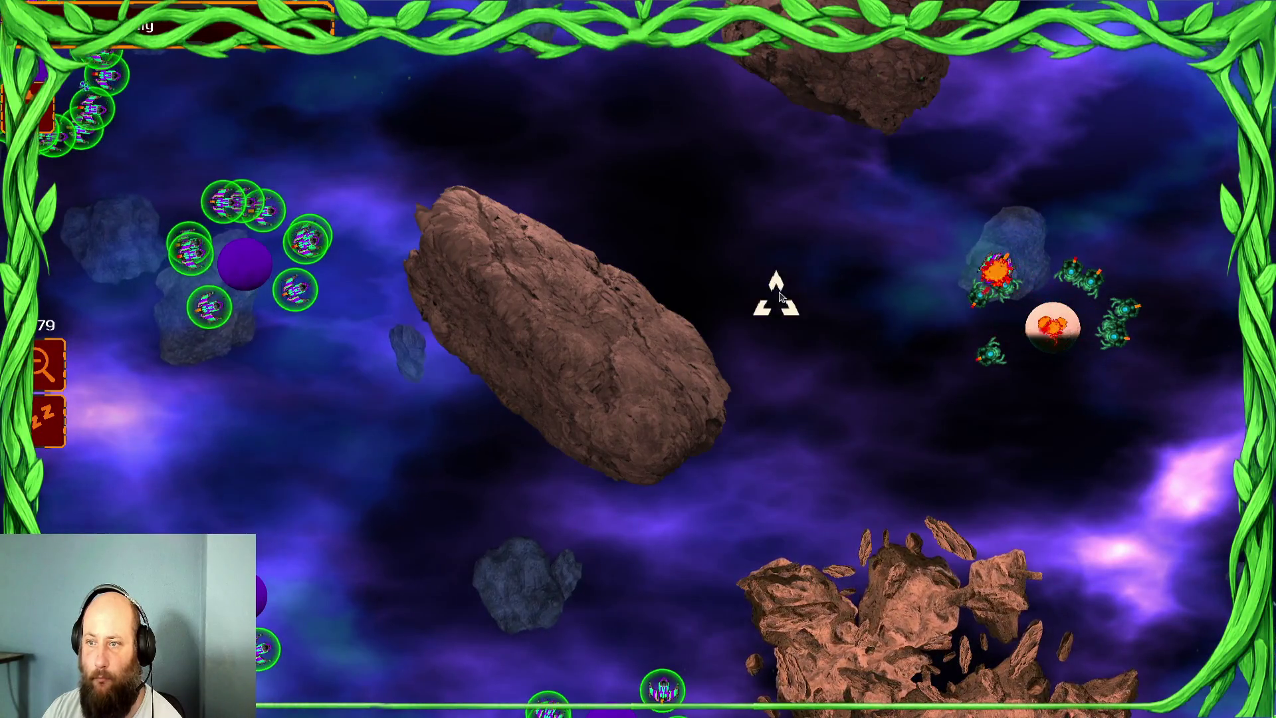
key(Right)
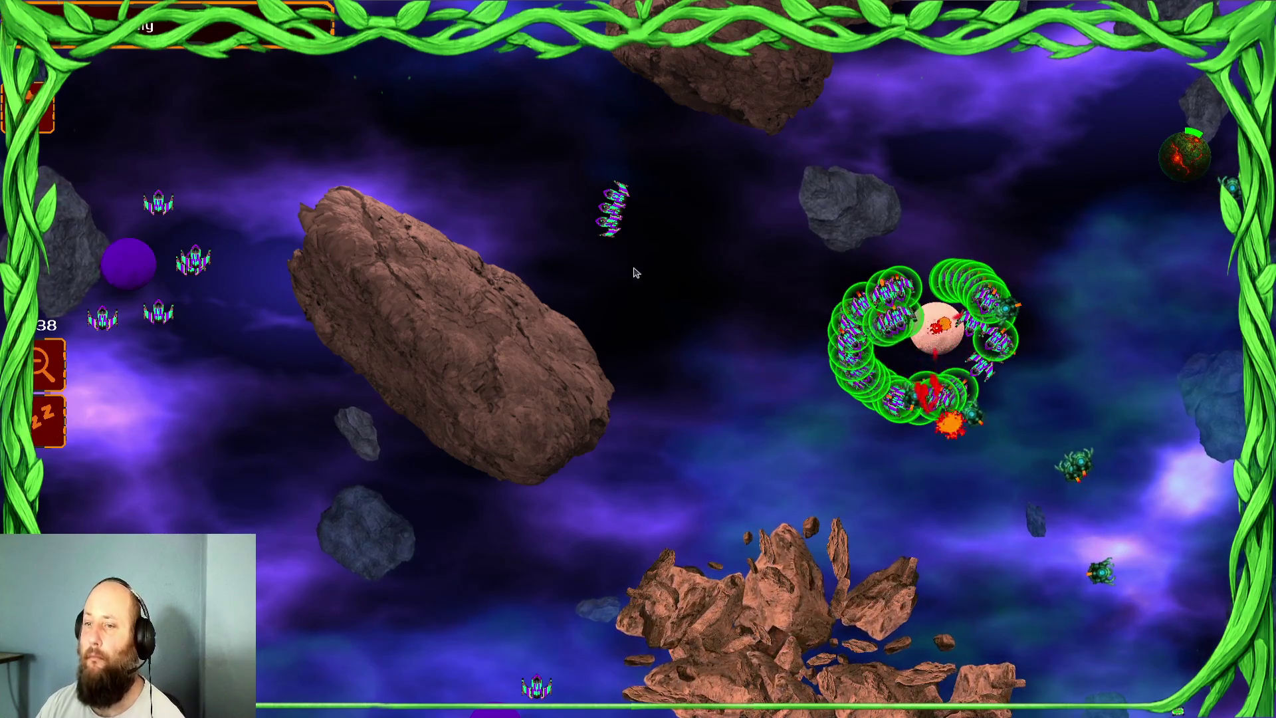
click(608, 211)
click(738, 278)
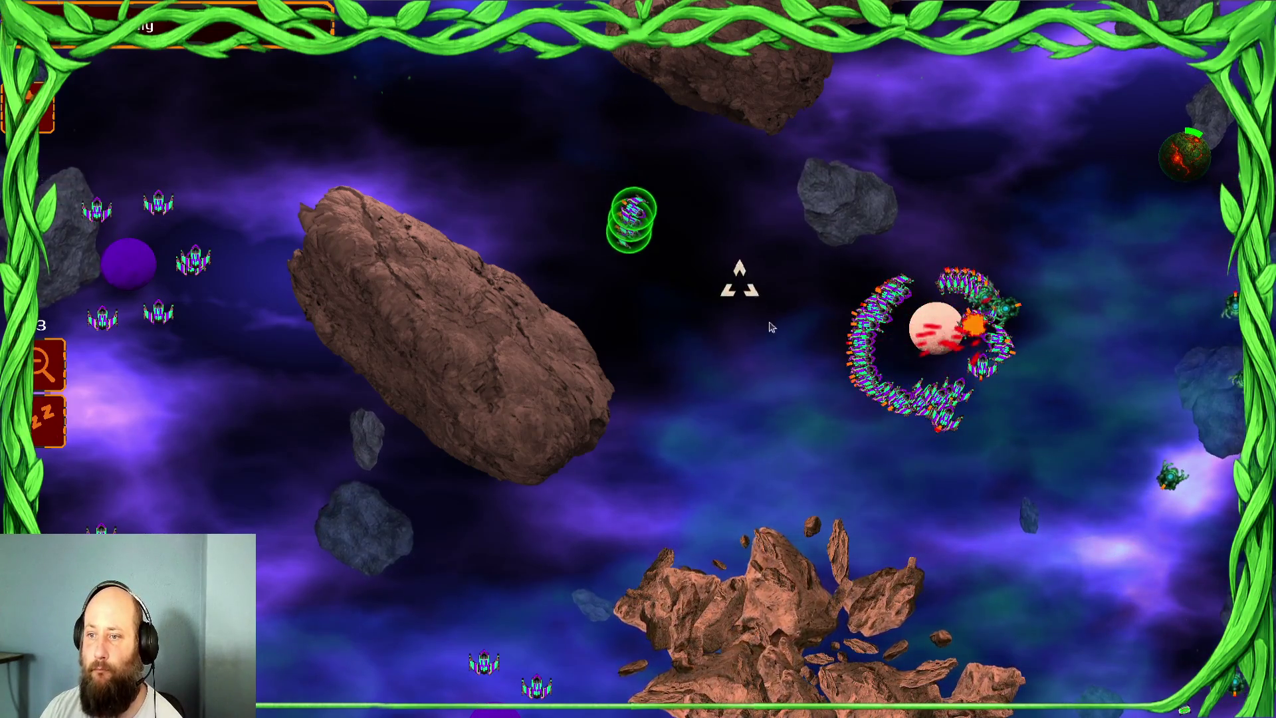
click(867, 339)
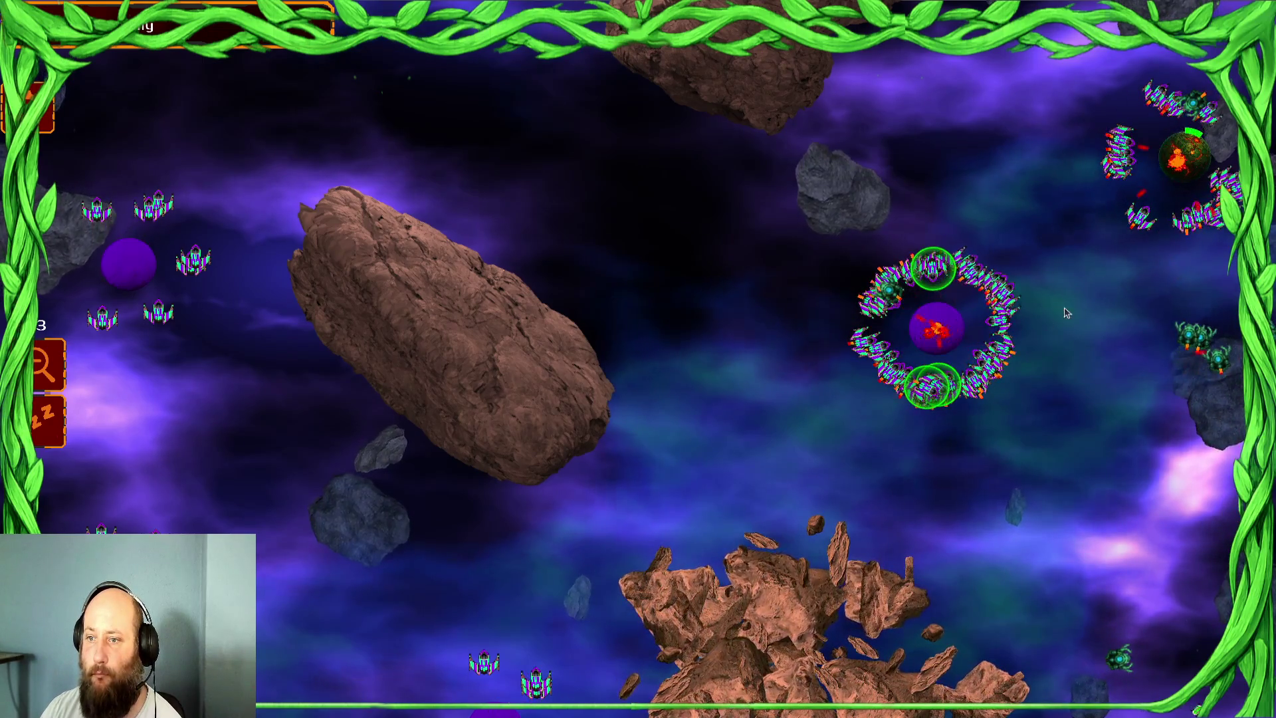
- Swarm nearby ships to the top-right planet and send the left group toward the upper-right asteroids
click(937, 326)
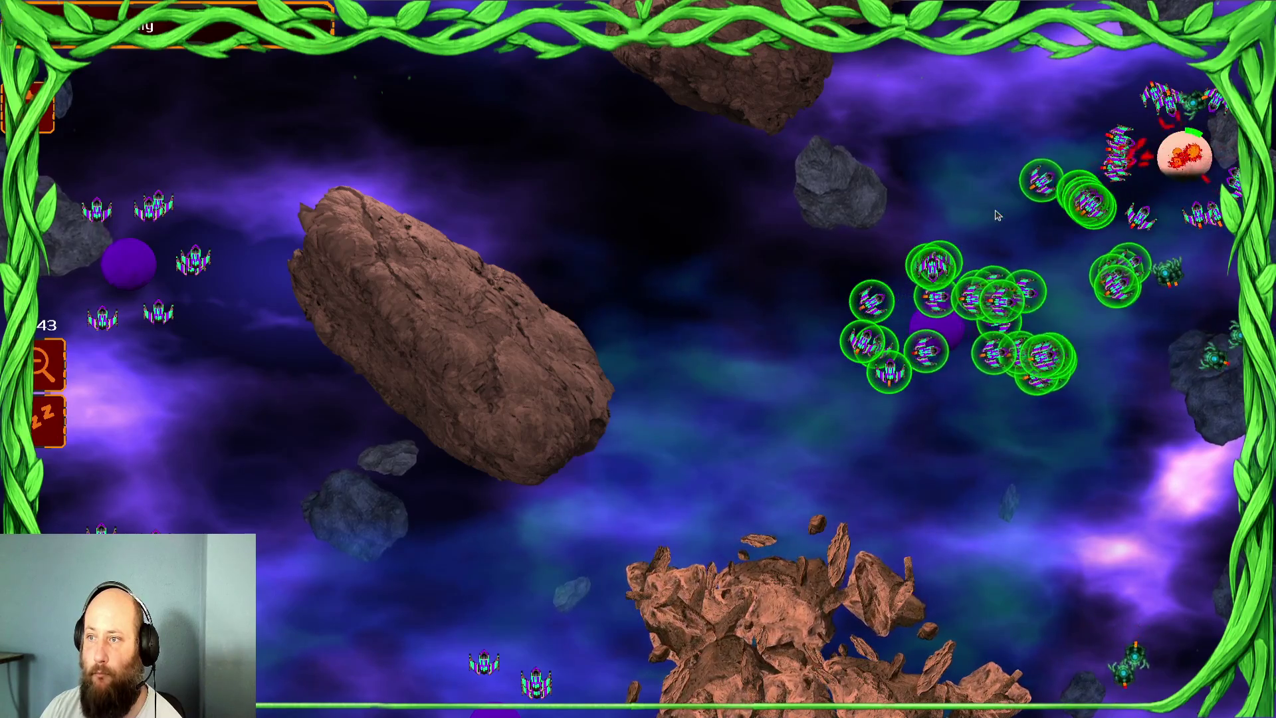
click(883, 290)
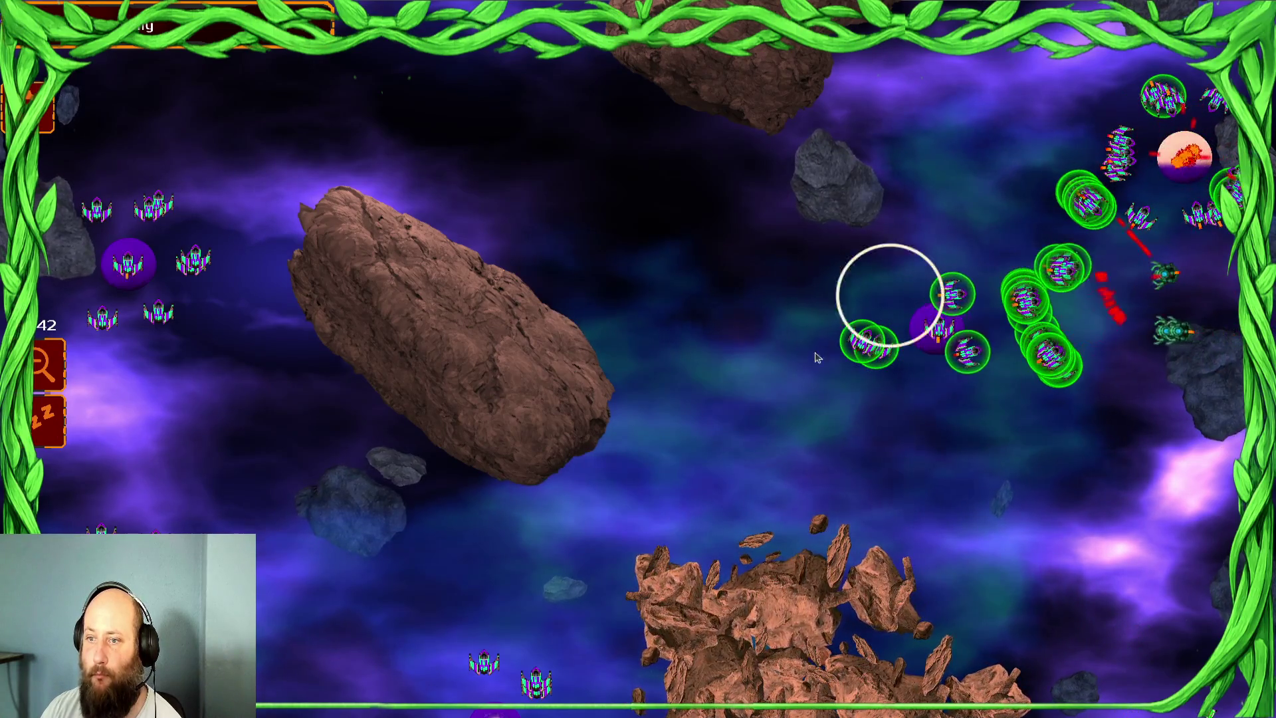
key(Right)
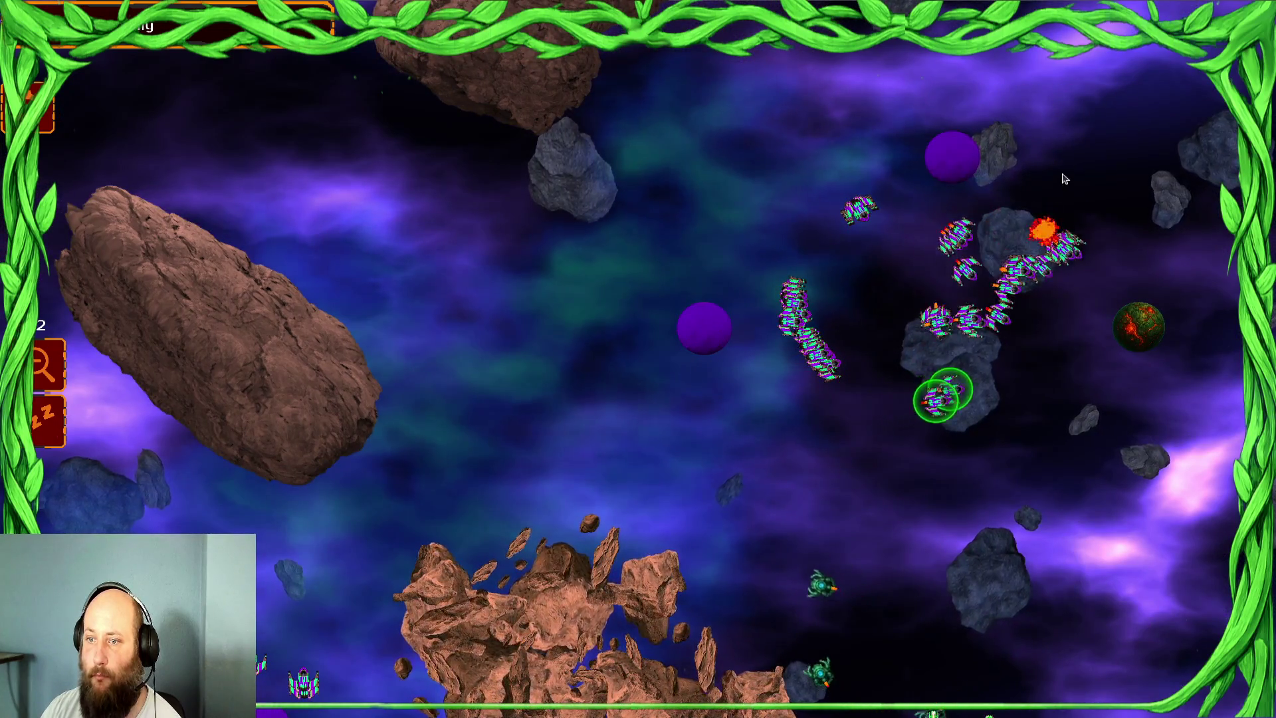
key(ctrl+a)
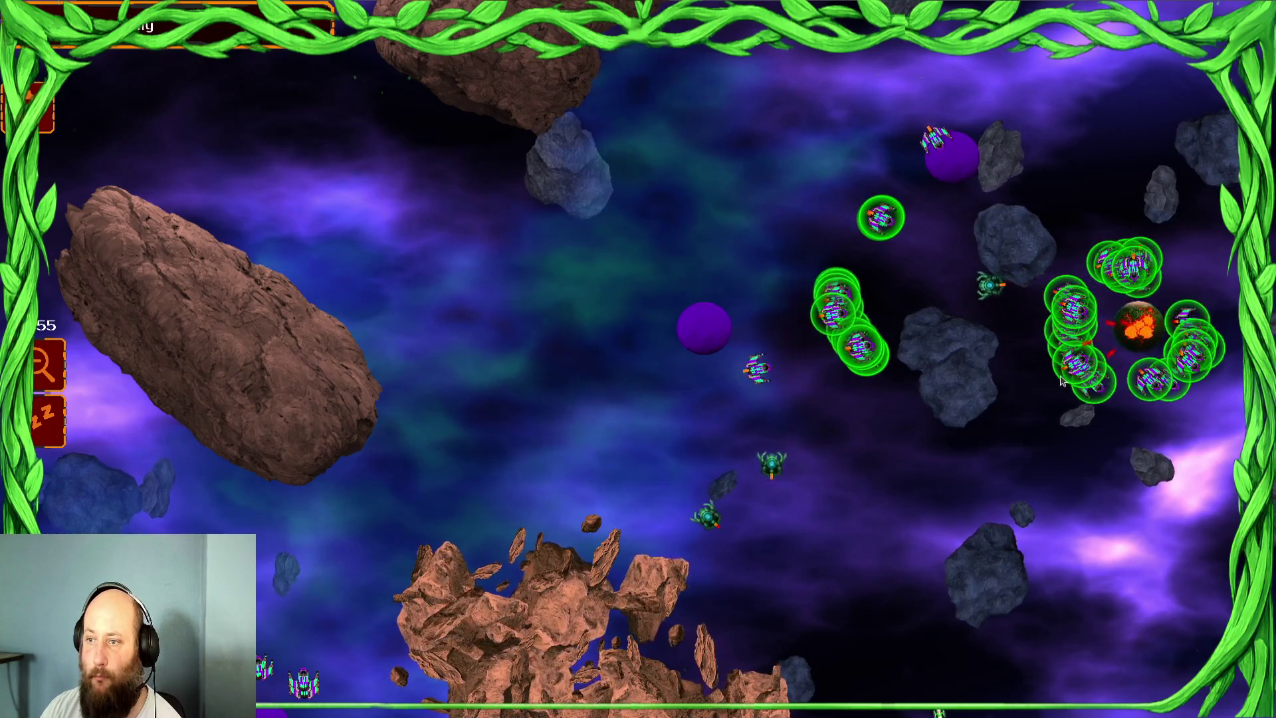
drag(948, 402, 798, 200)
right_click(709, 154)
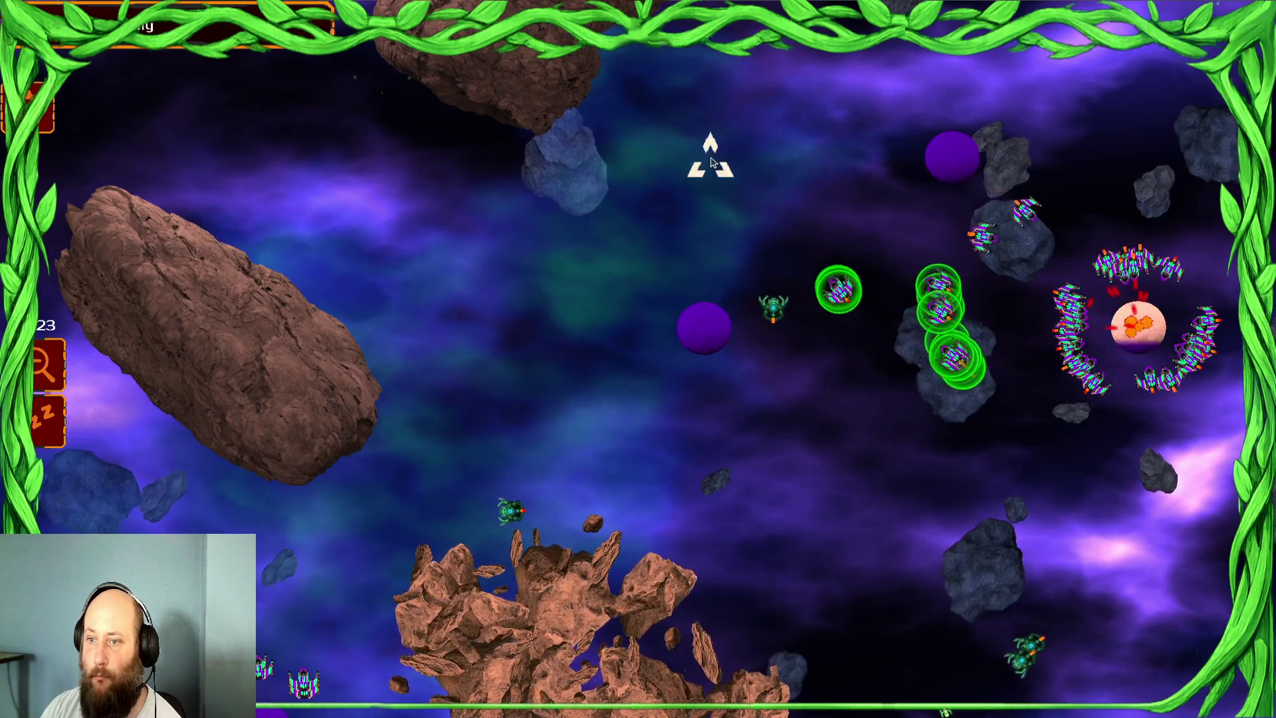
key(Left)
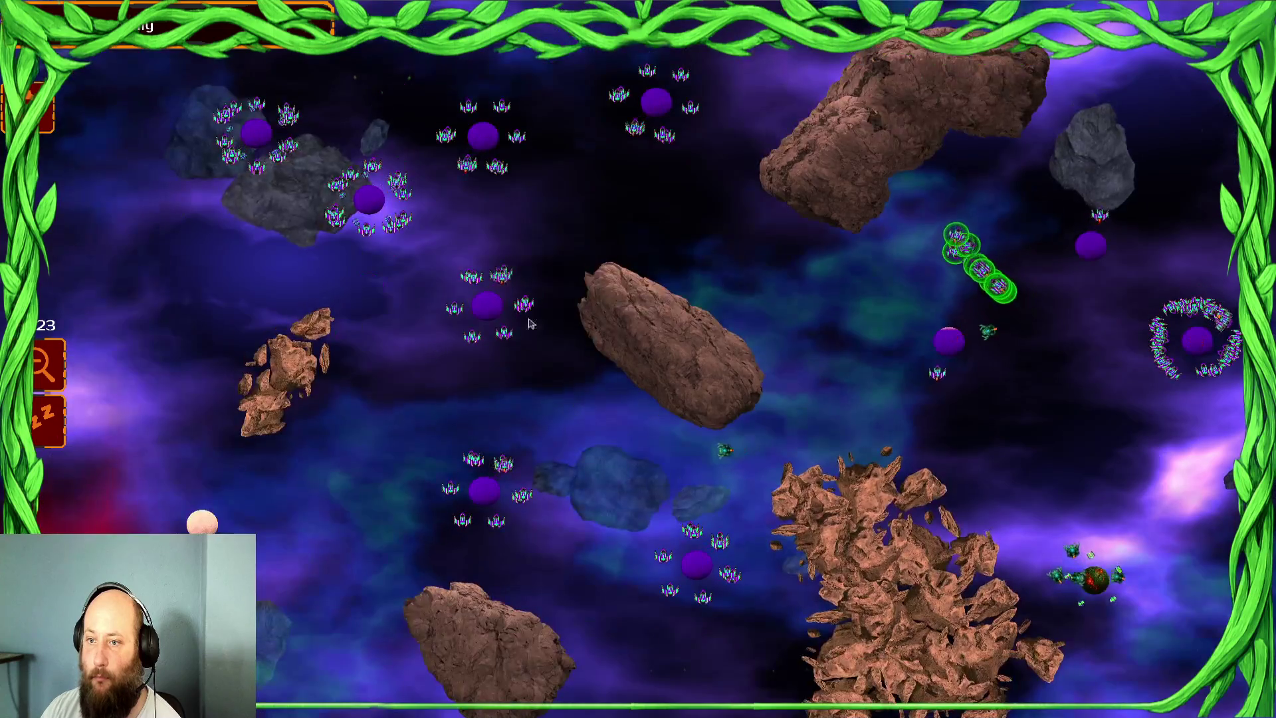
- Send ships from the left and centre planets past the central asteroid to the pale planet, then select the right-side ships
drag(606, 191, 658, 462)
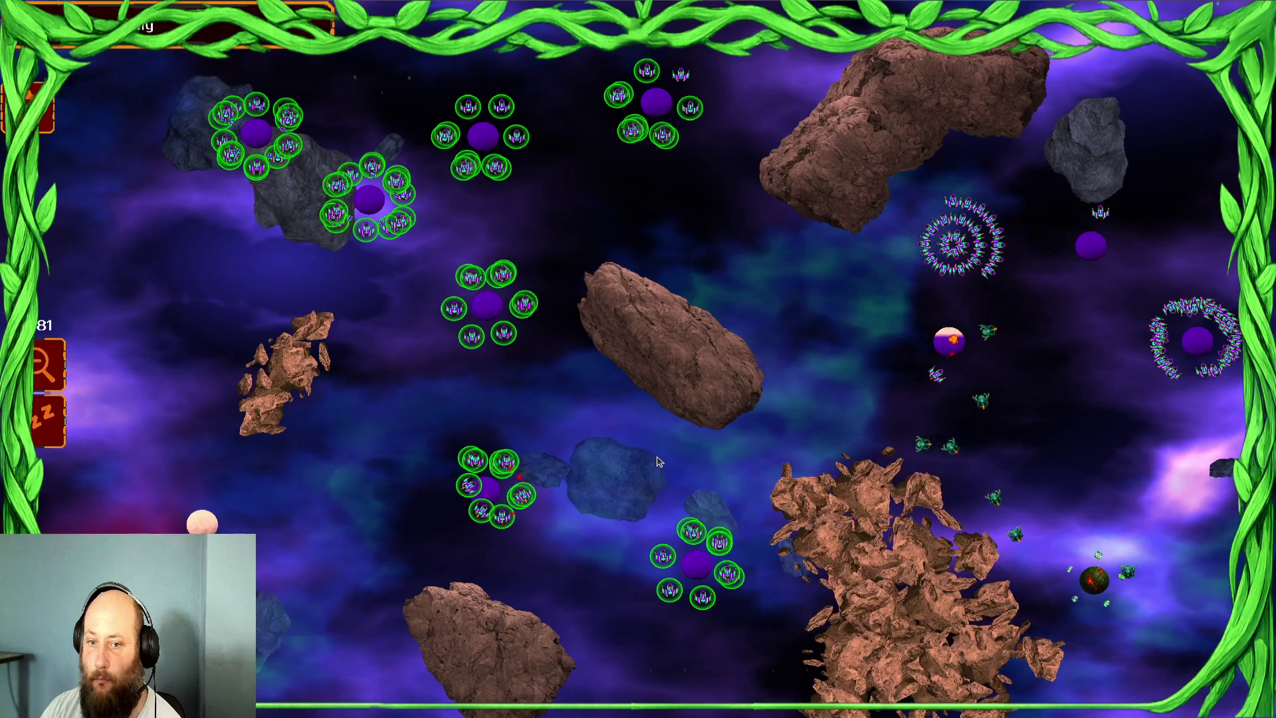
right_click(738, 390)
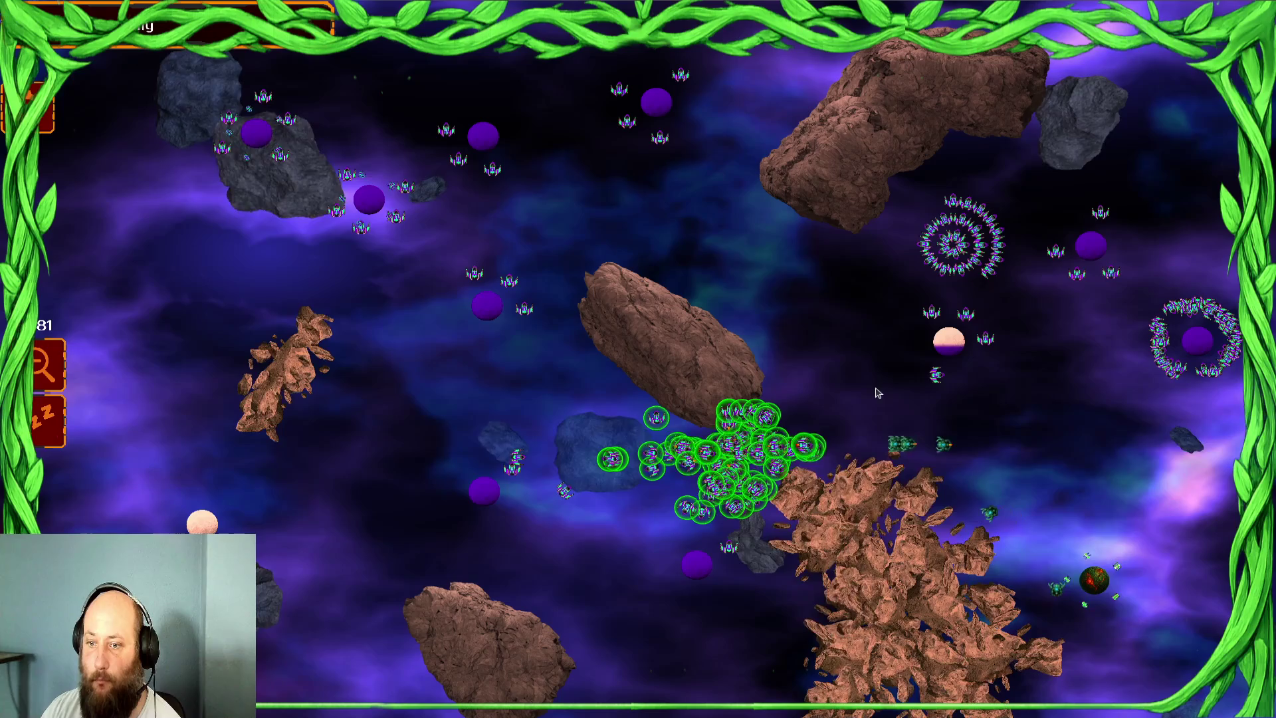
click(949, 342)
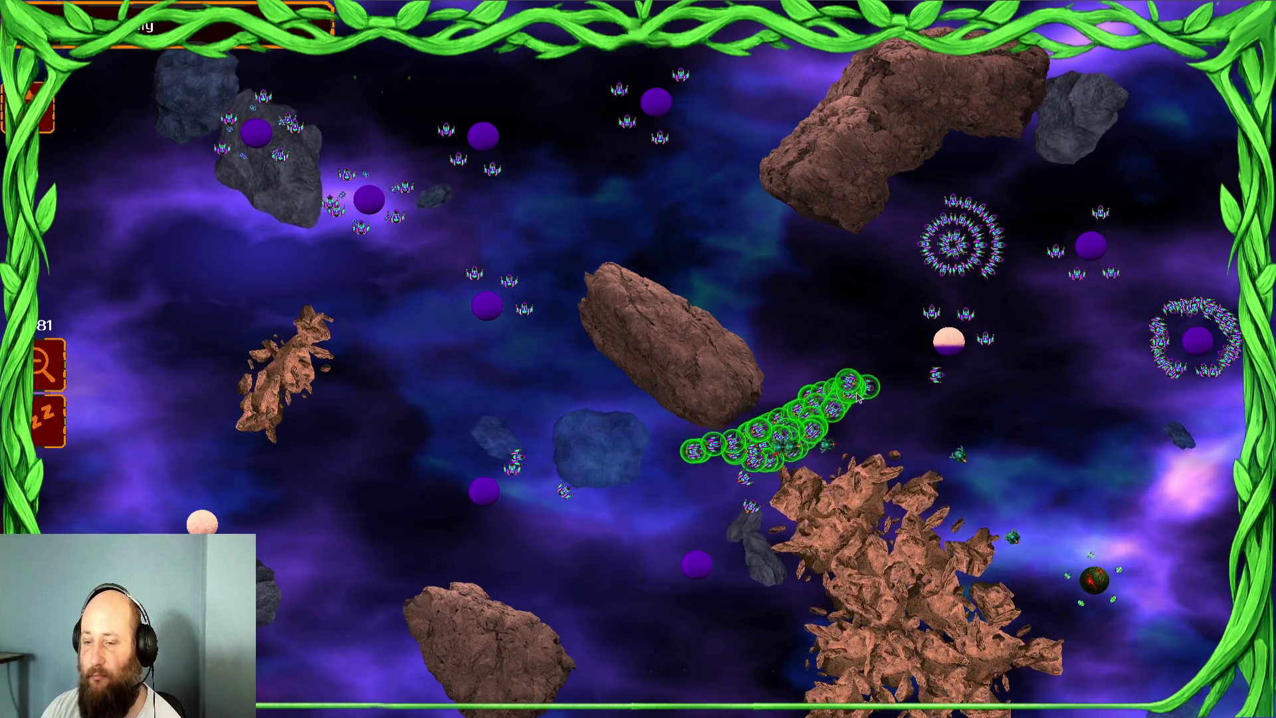
mouse_move(1173, 210)
mouse_down()
mouse_move(1173, 269)
mouse_move(1105, 601)
mouse_move(1087, 579)
mouse_up()
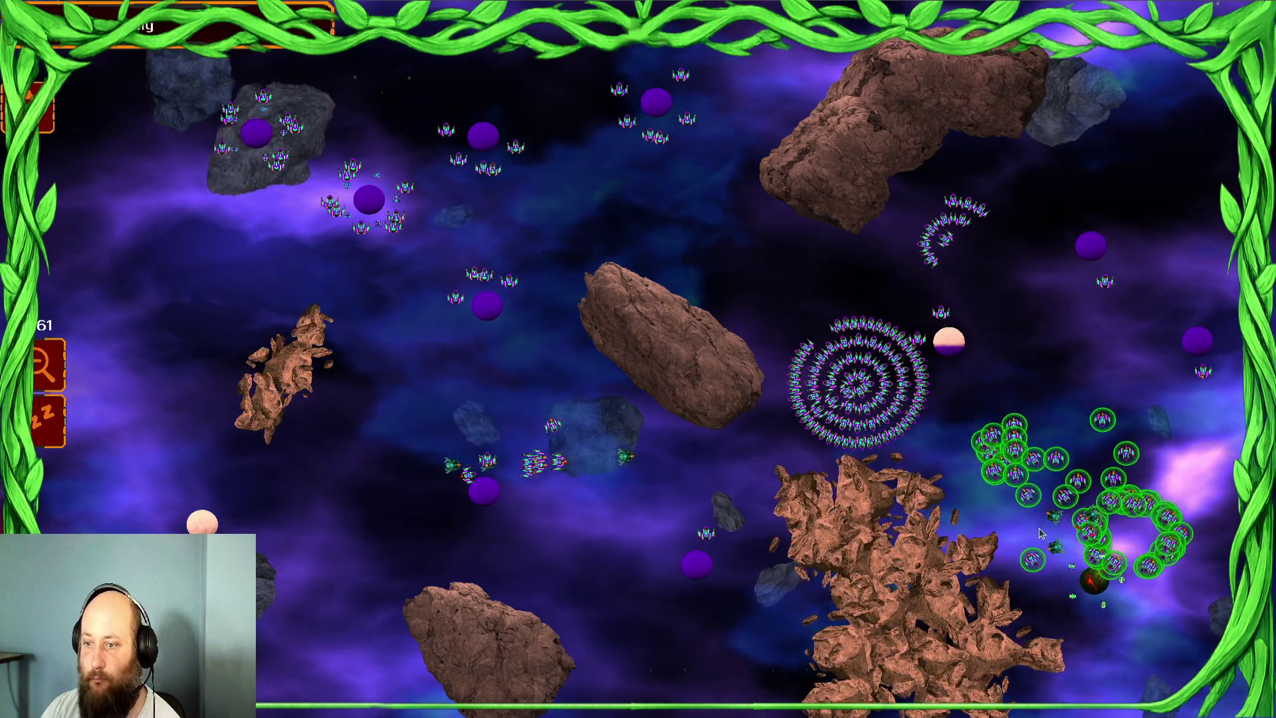
- Surrender the match, accept defeat, return to the main menu and quit back to the editor
key(Escape)
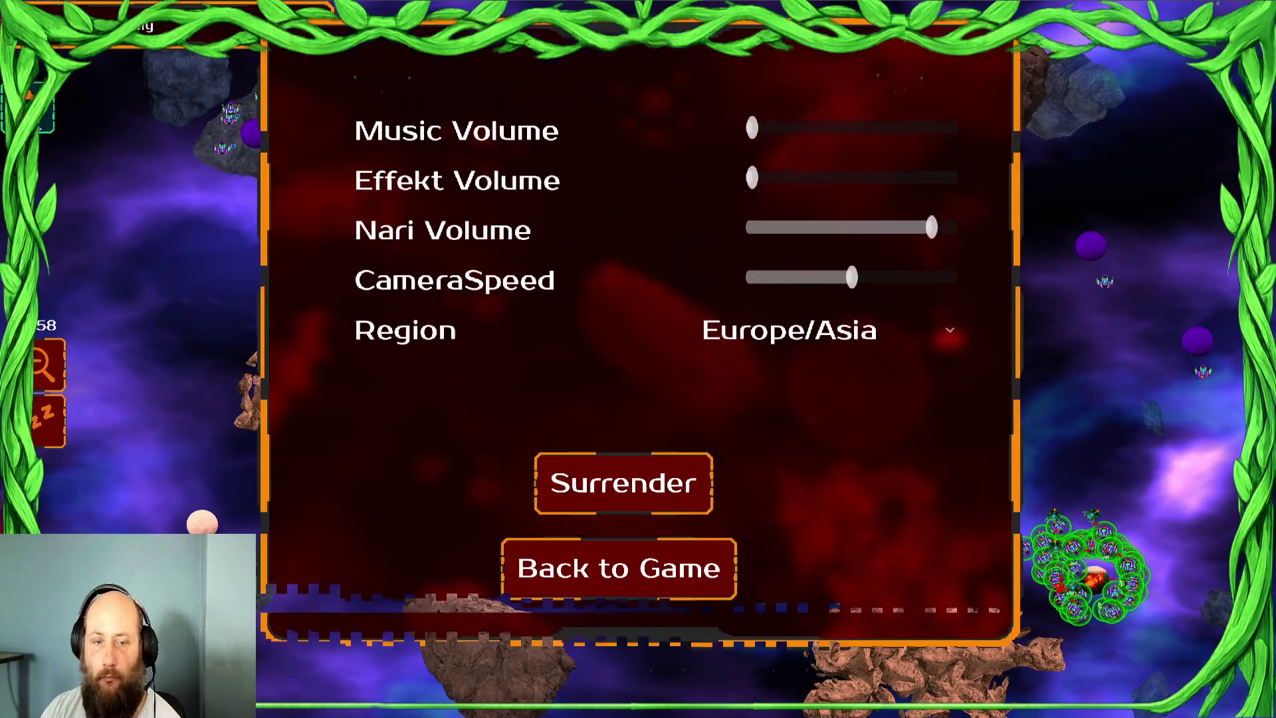
click(624, 488)
click(828, 603)
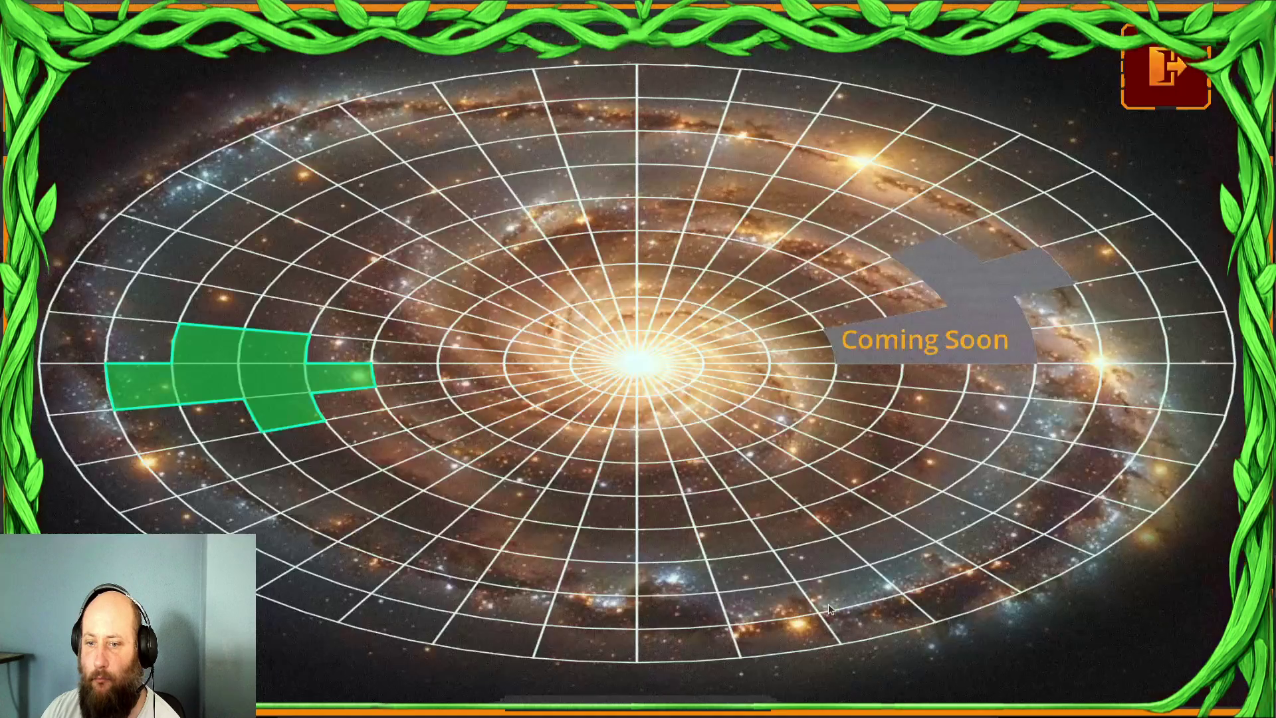
click(1167, 67)
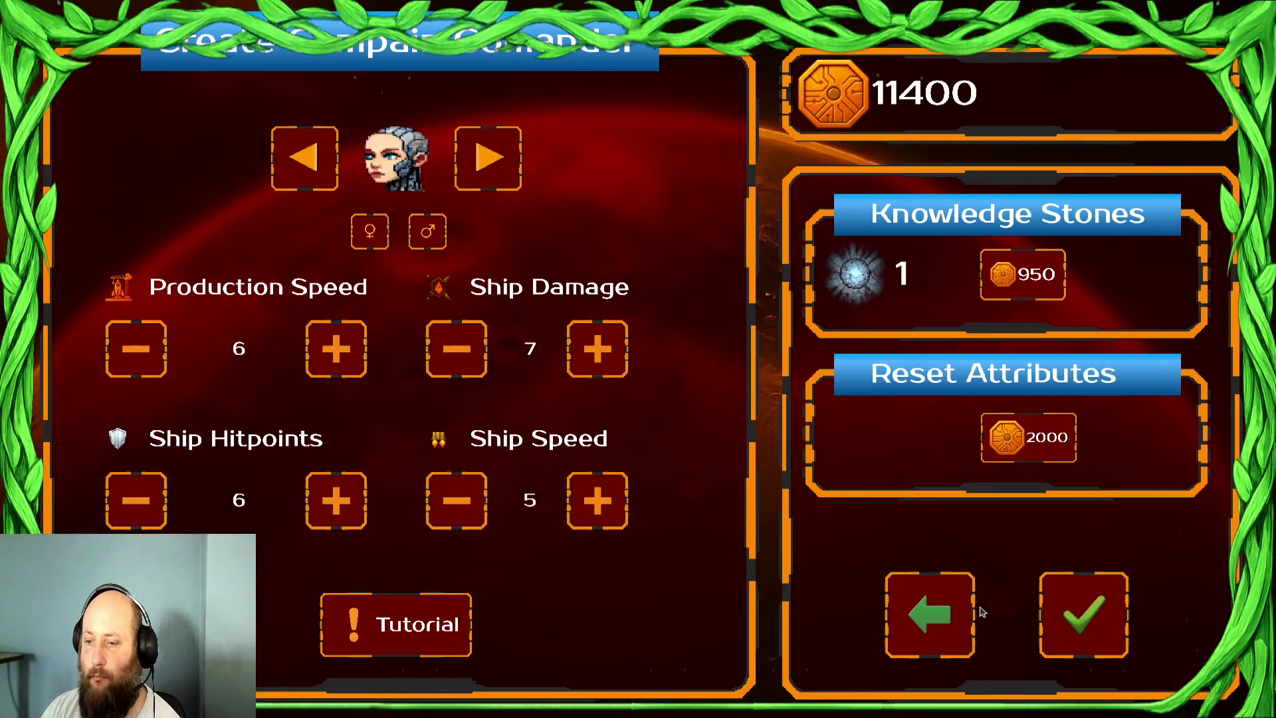
click(951, 622)
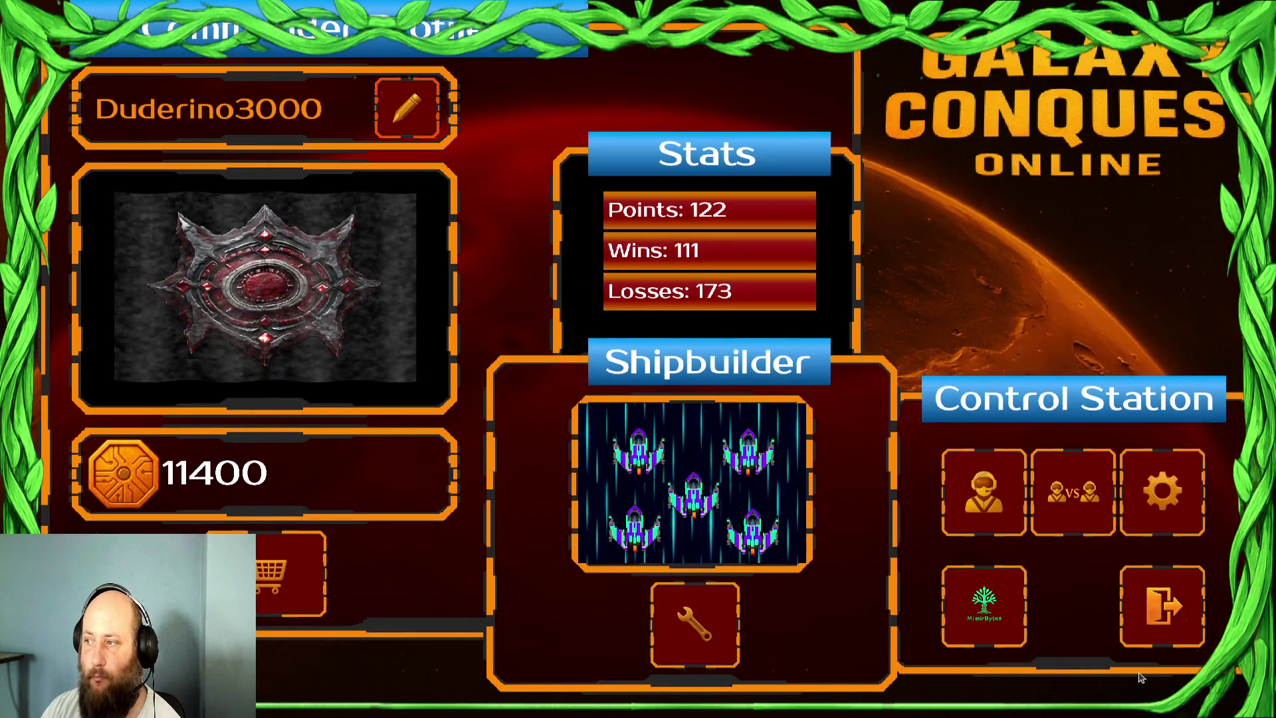
click(1157, 606)
click(1146, 617)
scroll(668, 311, down, 3)
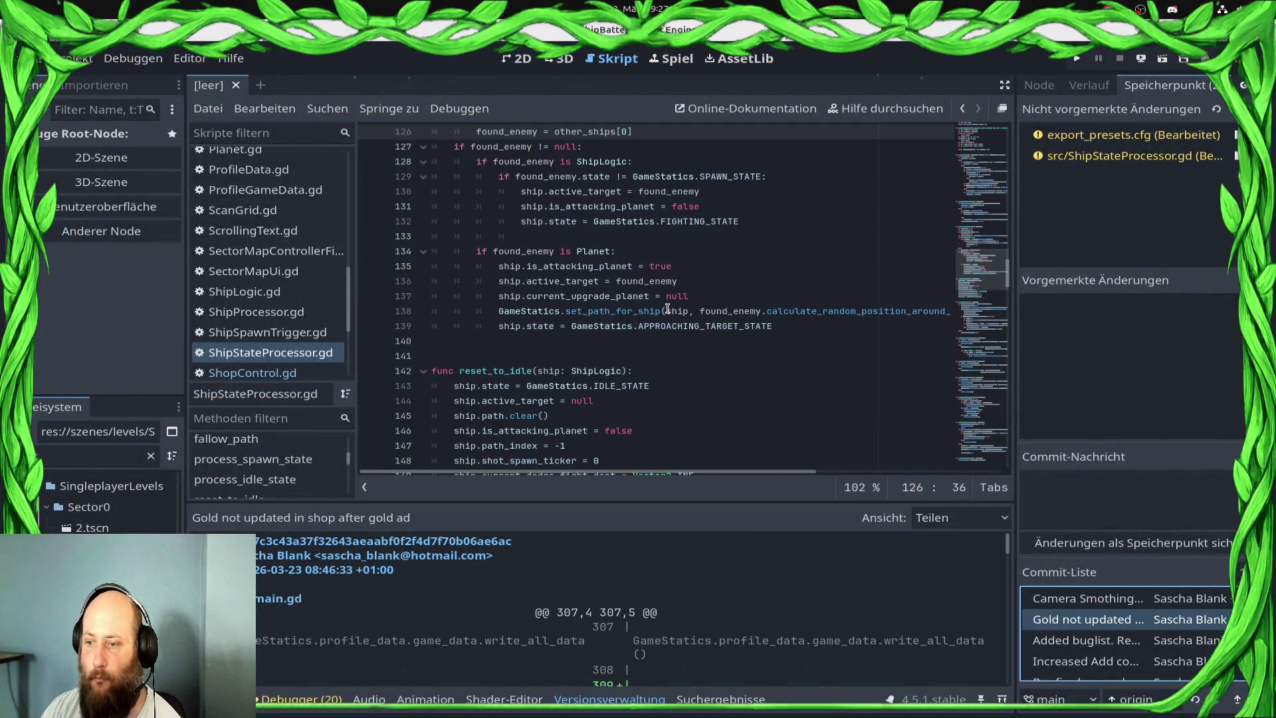
click(670, 312)
scroll(596, 407, up, 6)
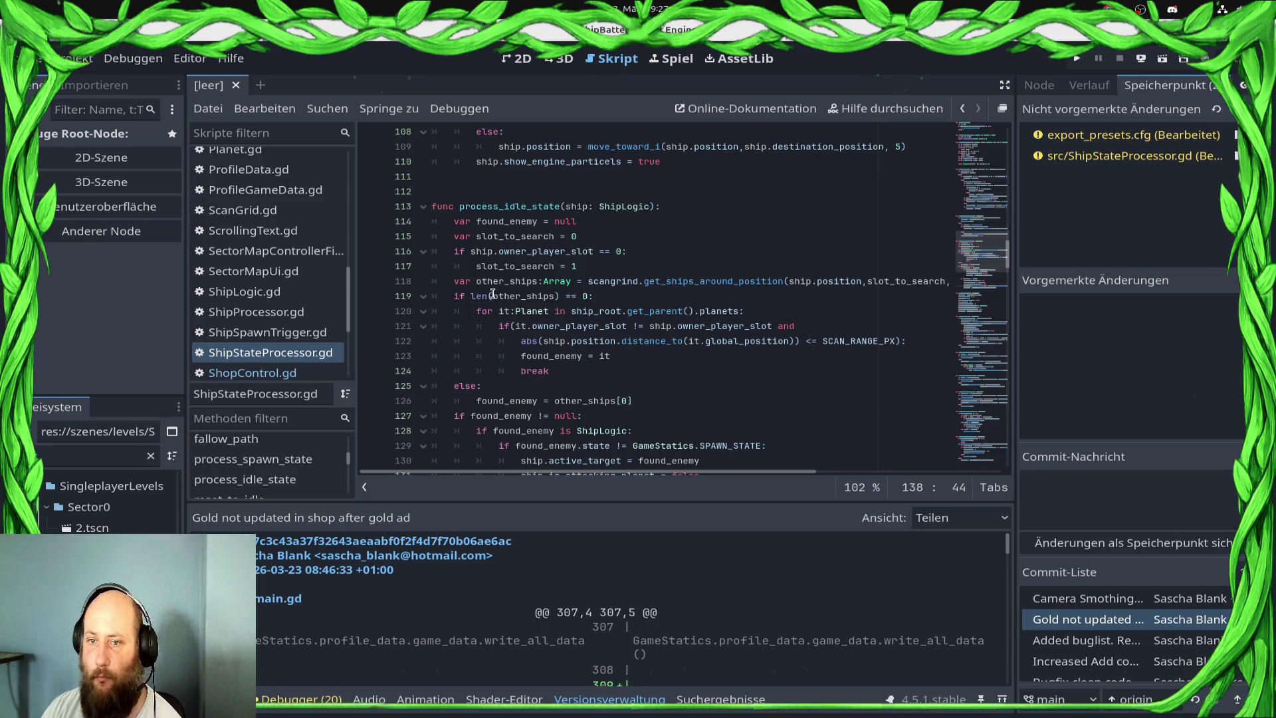
click(840, 281)
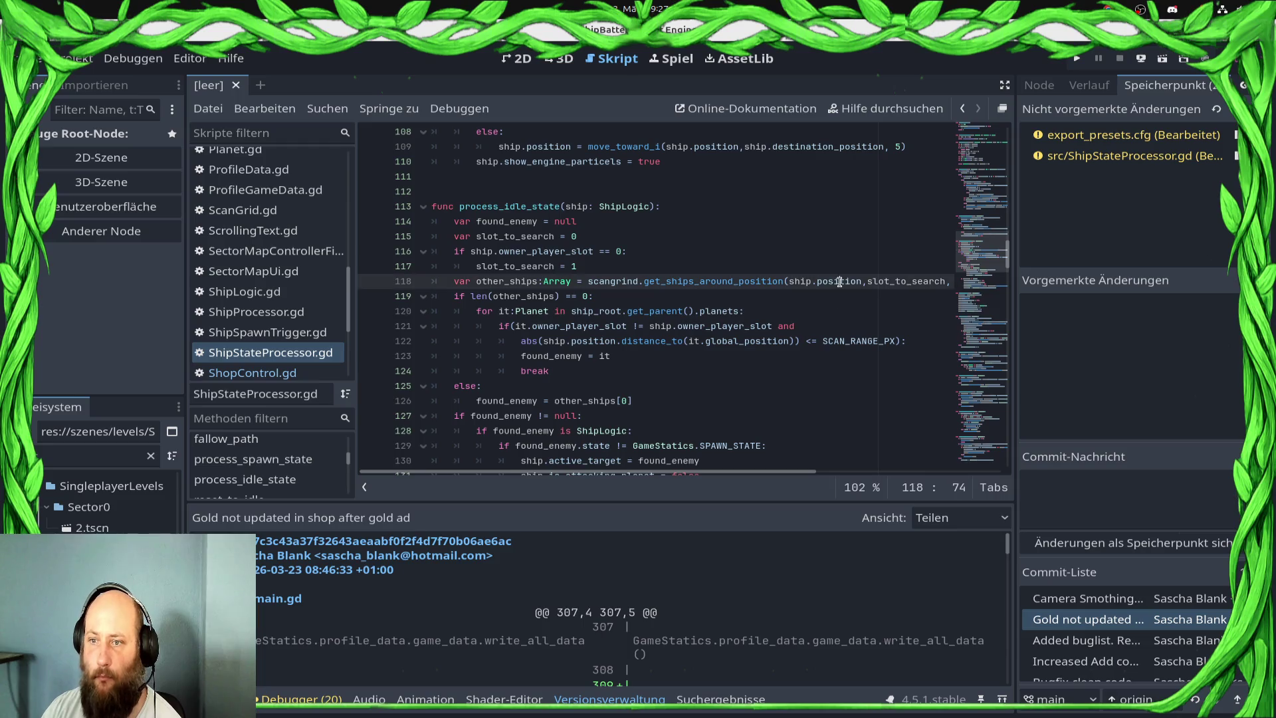
double_click(890, 281)
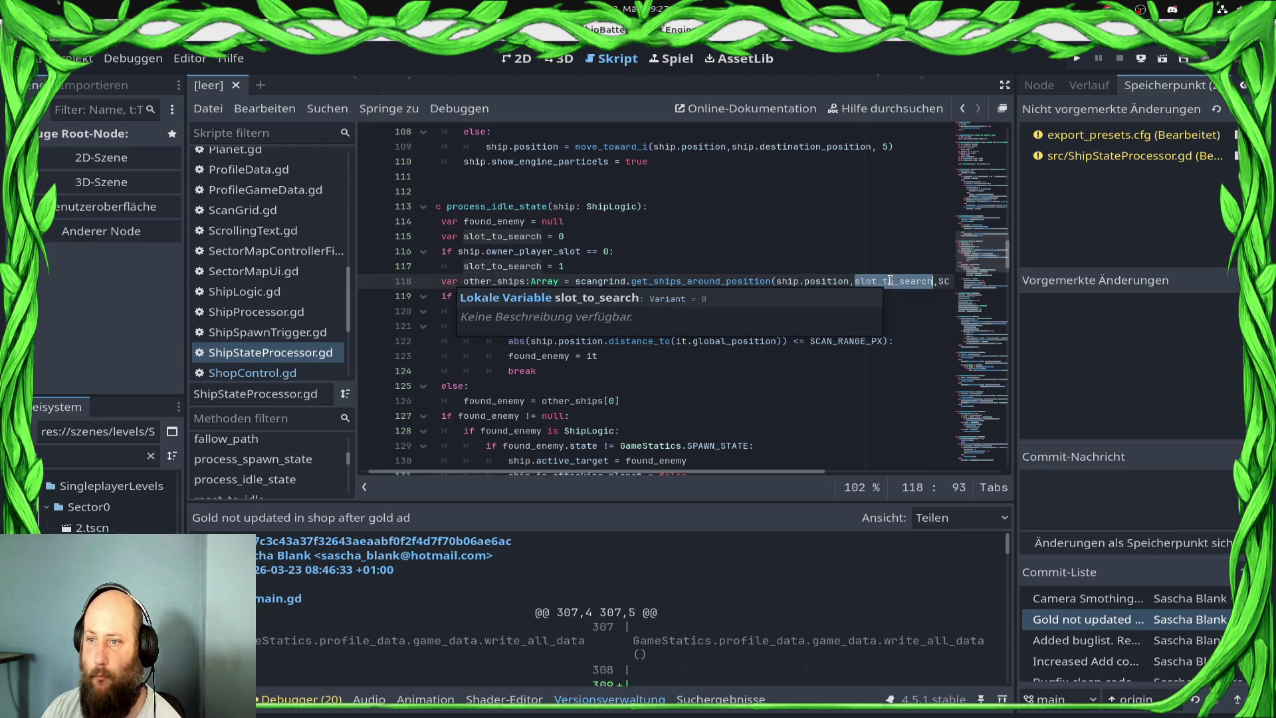
click(845, 281)
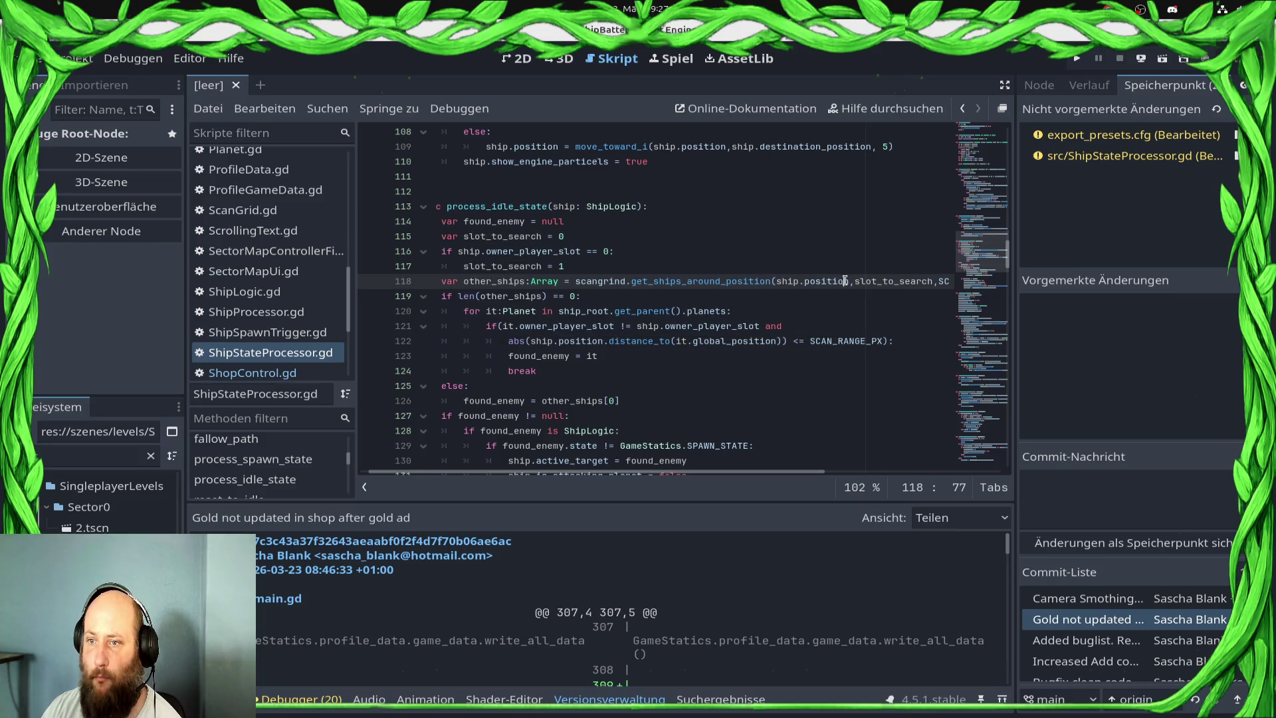
click(623, 240)
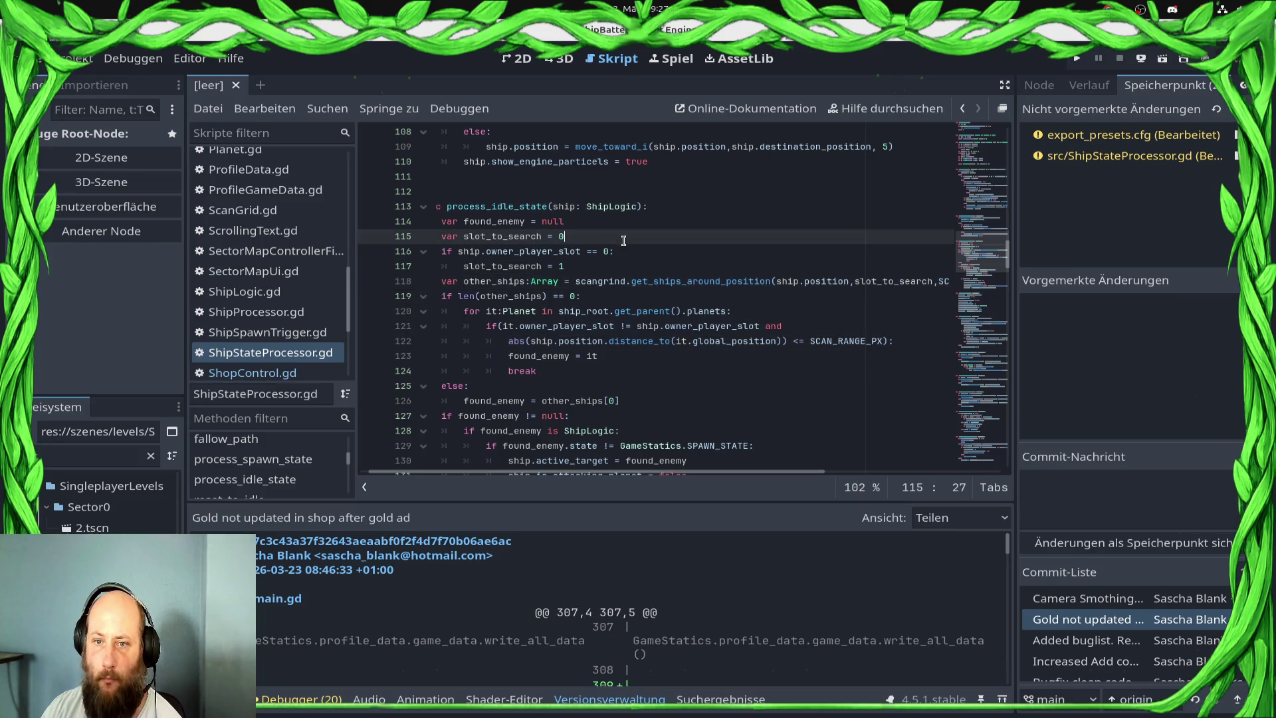
click(647, 266)
click(575, 296)
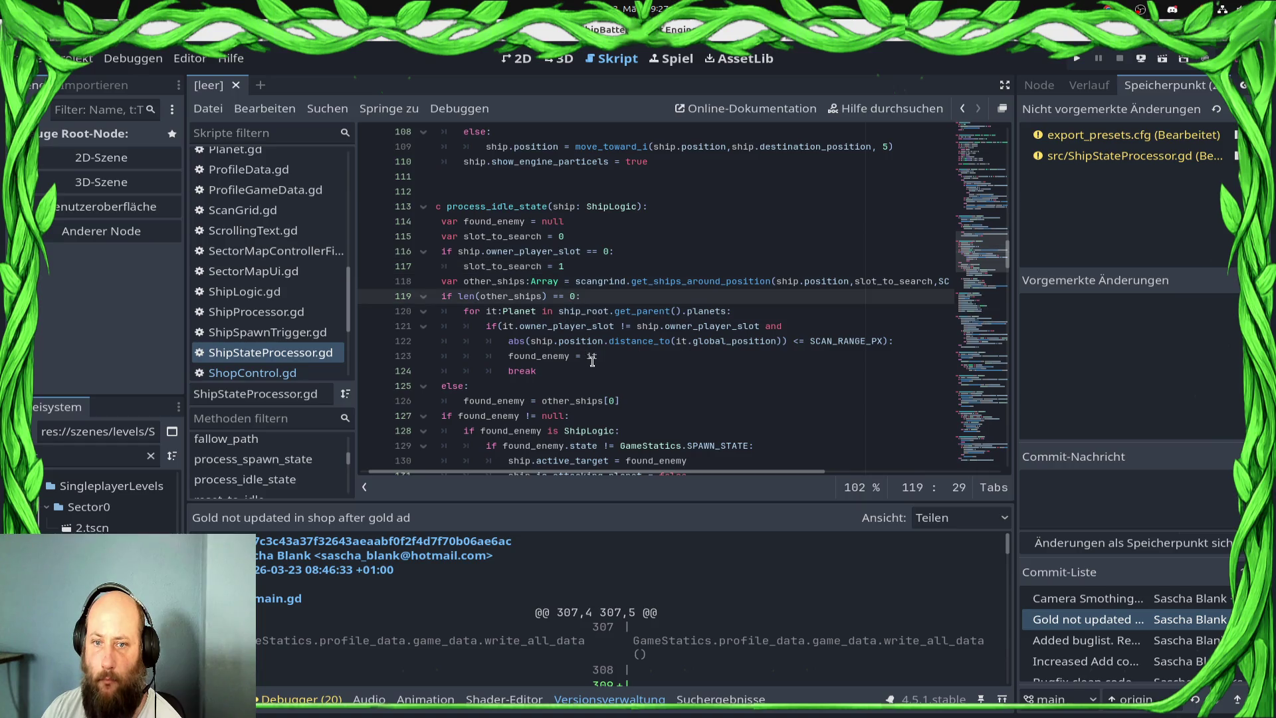
scroll(582, 369, down, 2)
click(624, 308)
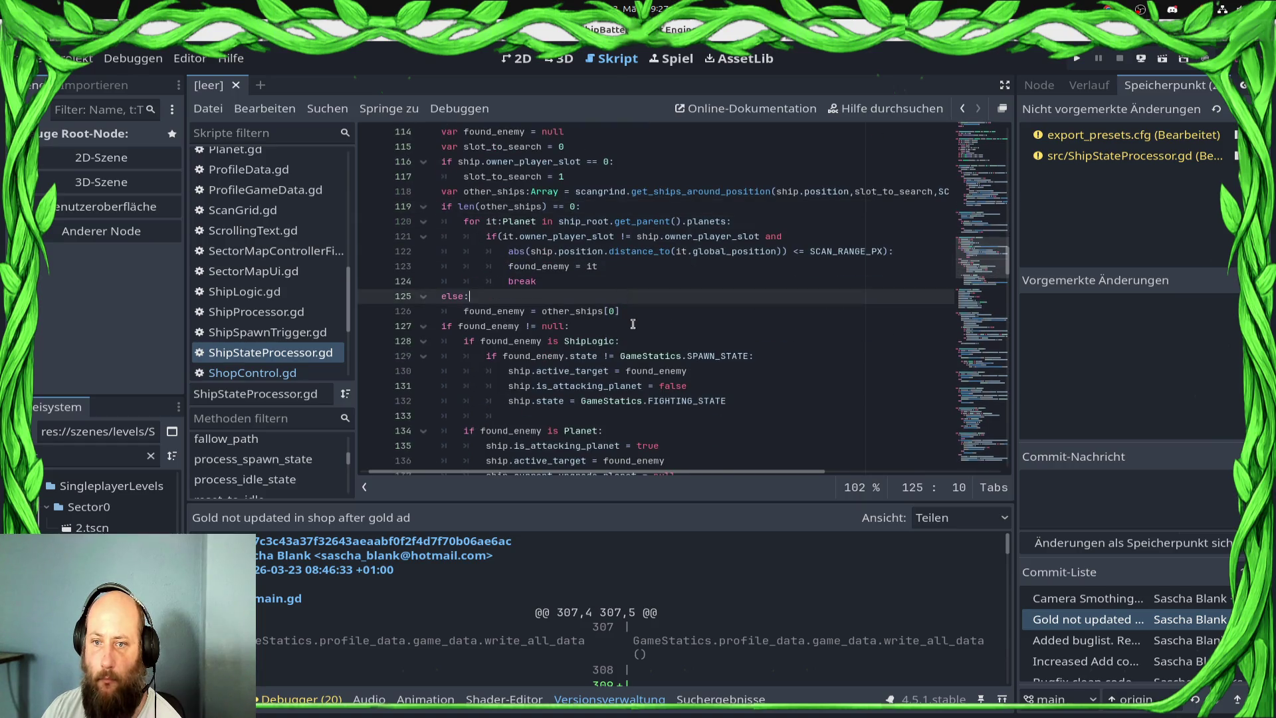
click(626, 314)
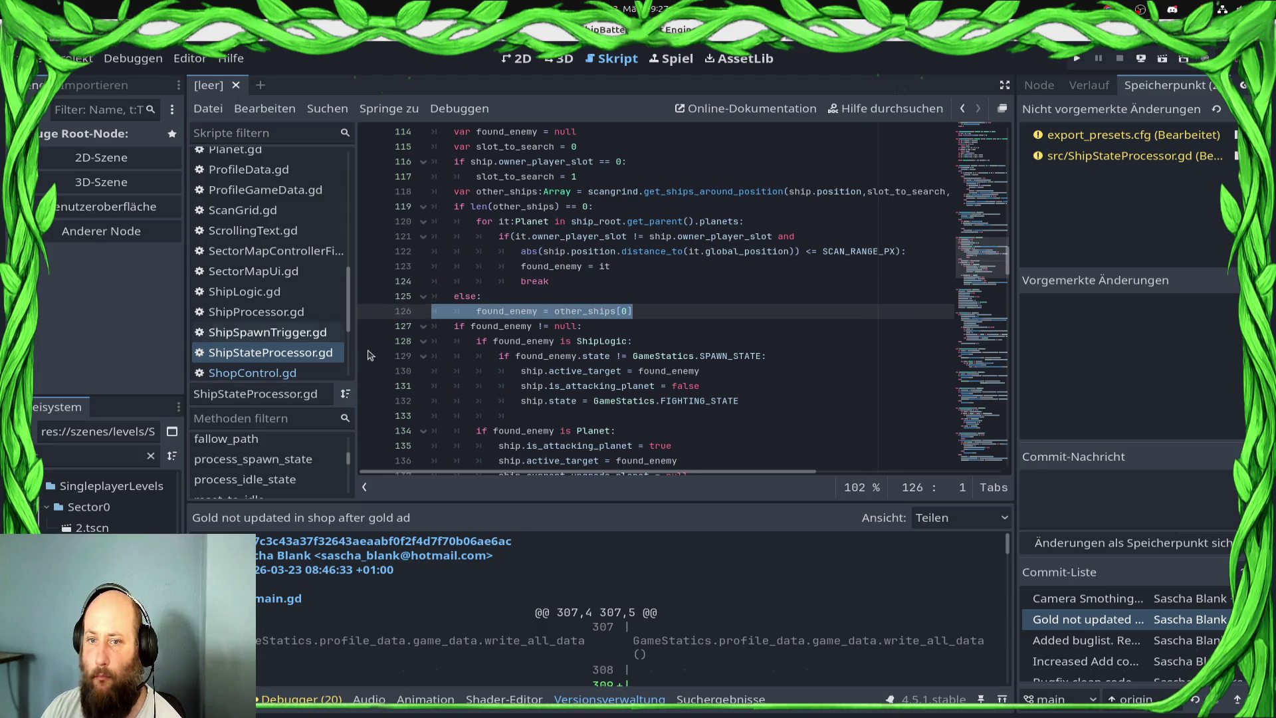
key(Down)
key(Down)
key(Up)
key(Up)
key(Up)
key(Down)
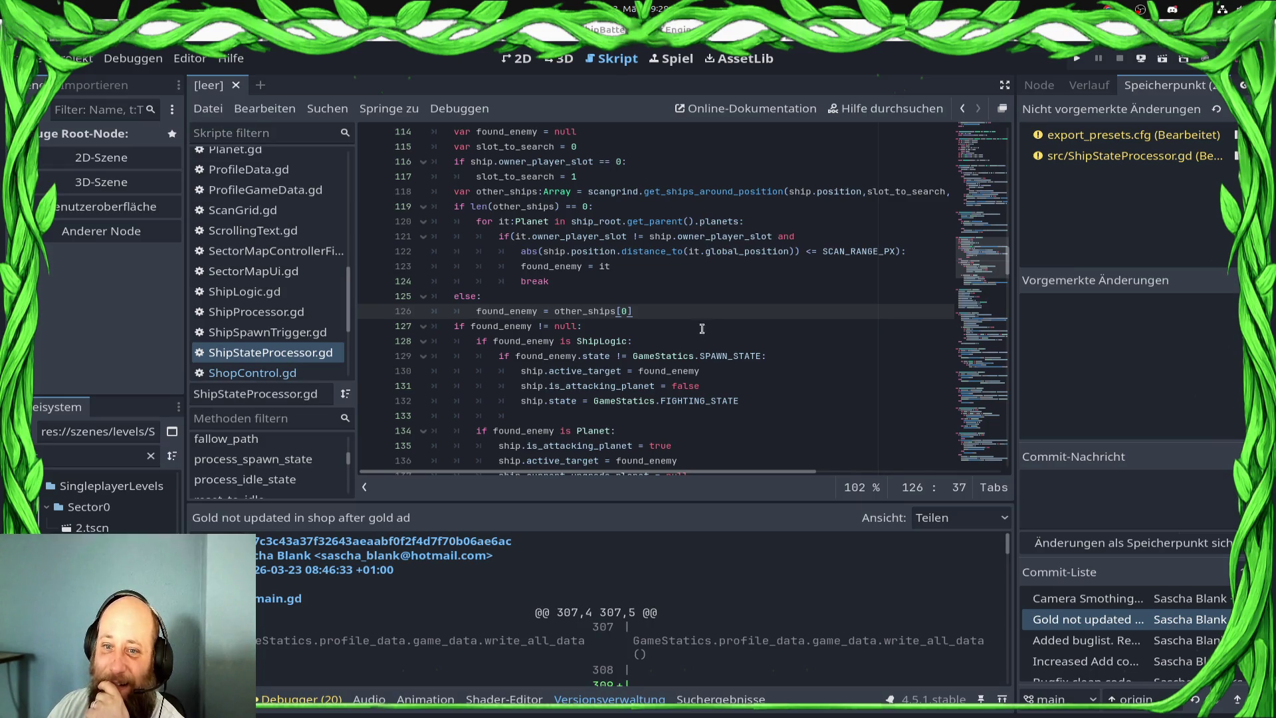
scroll(695, 321, up, 3)
scroll(689, 313, down, 3)
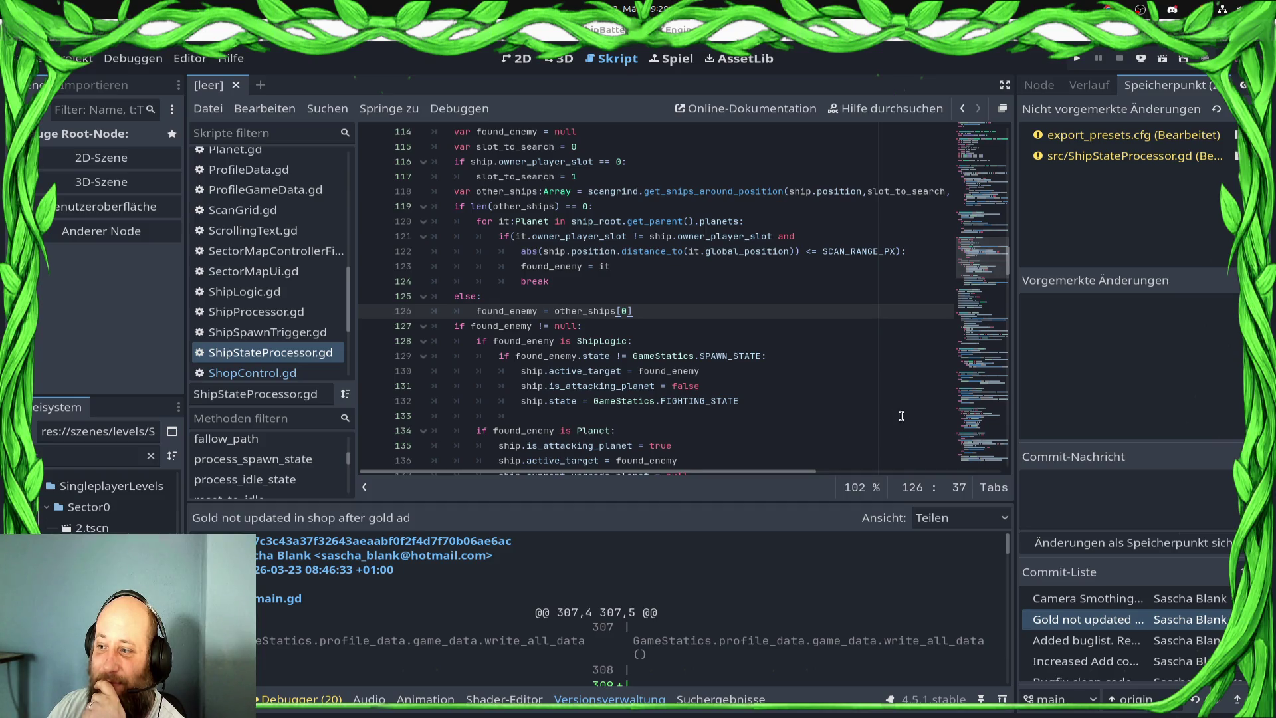
click(748, 400)
scroll(694, 326, down, 3)
scroll(696, 326, up, 5)
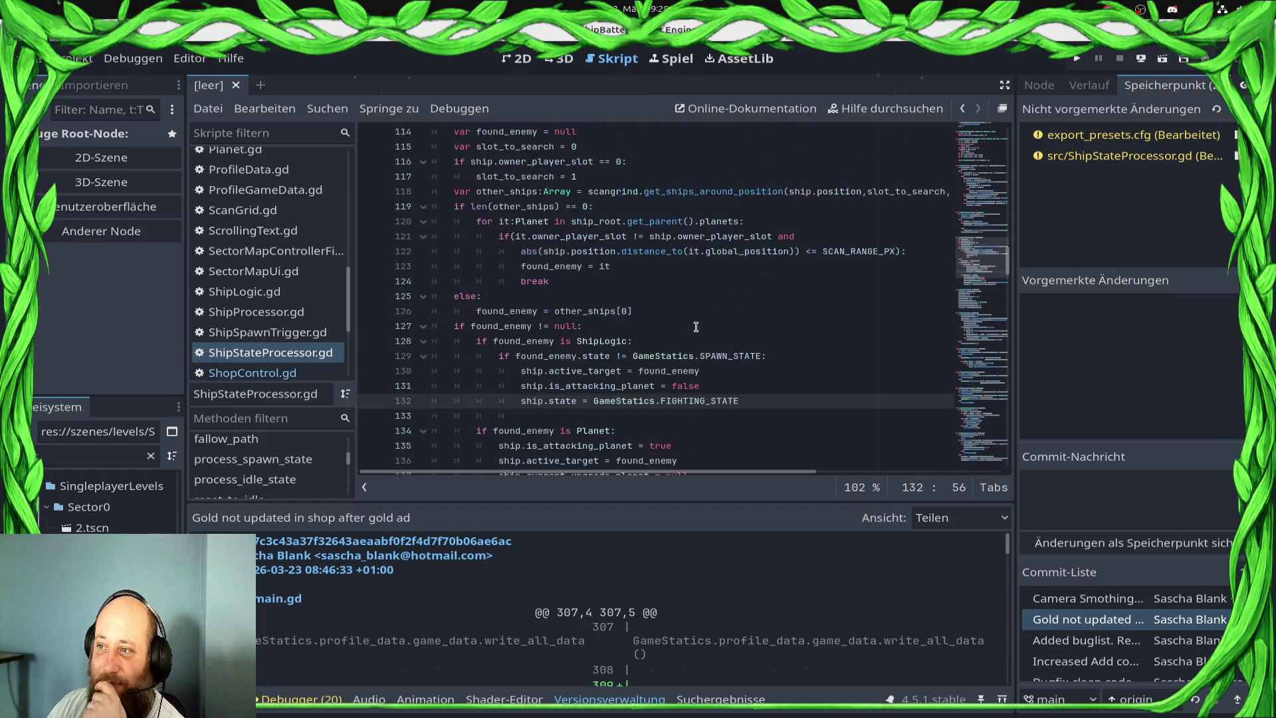
click(644, 364)
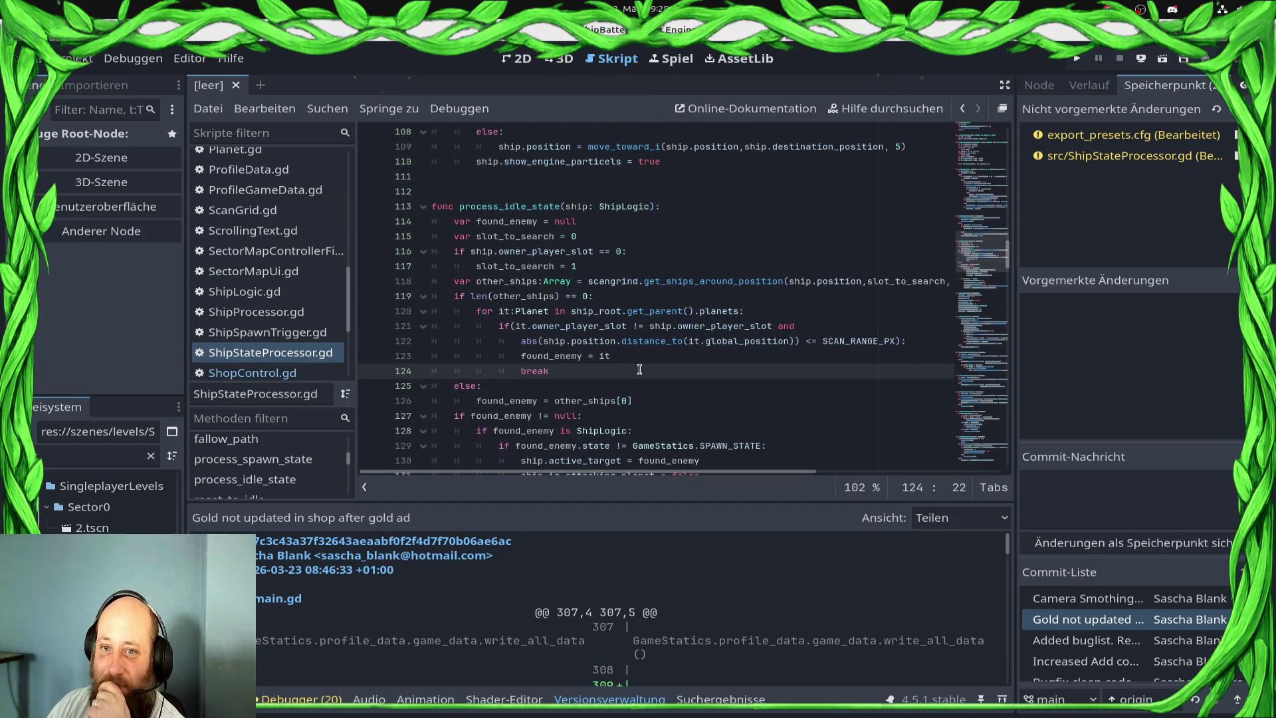
scroll(639, 370, down, 2)
click(673, 318)
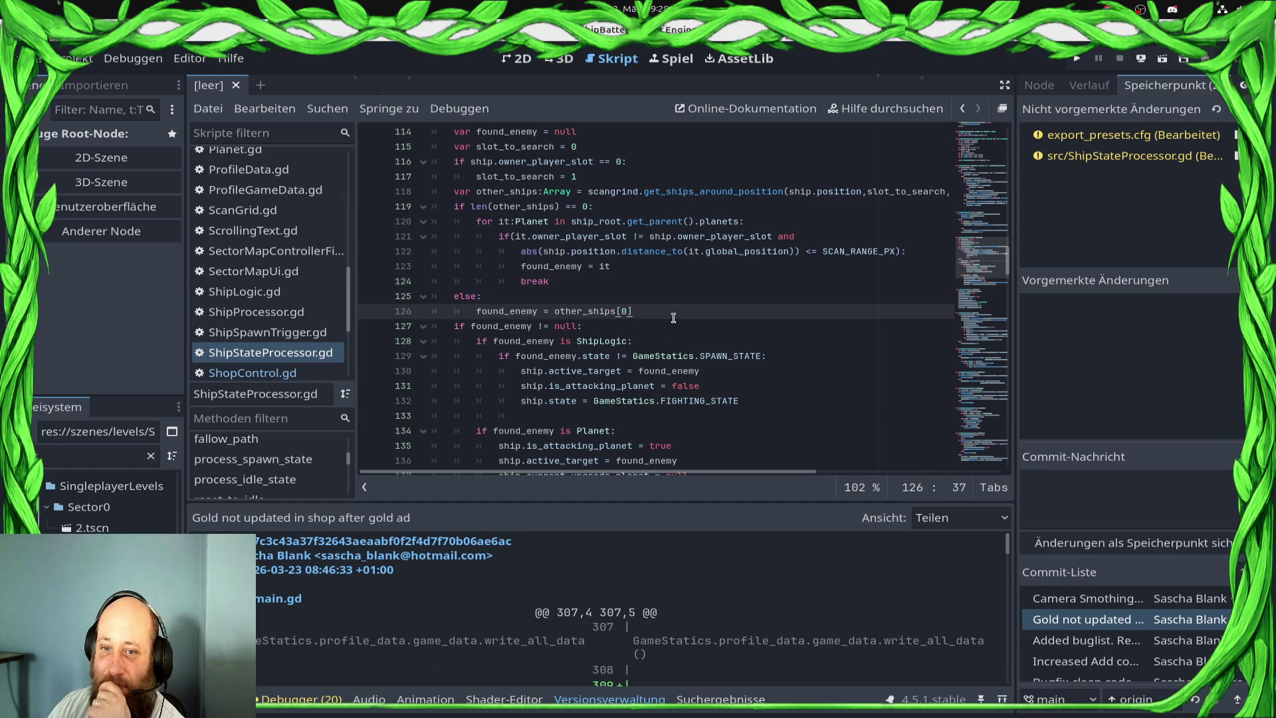
drag(673, 318, 474, 311)
click(474, 307)
click(651, 310)
click(473, 309)
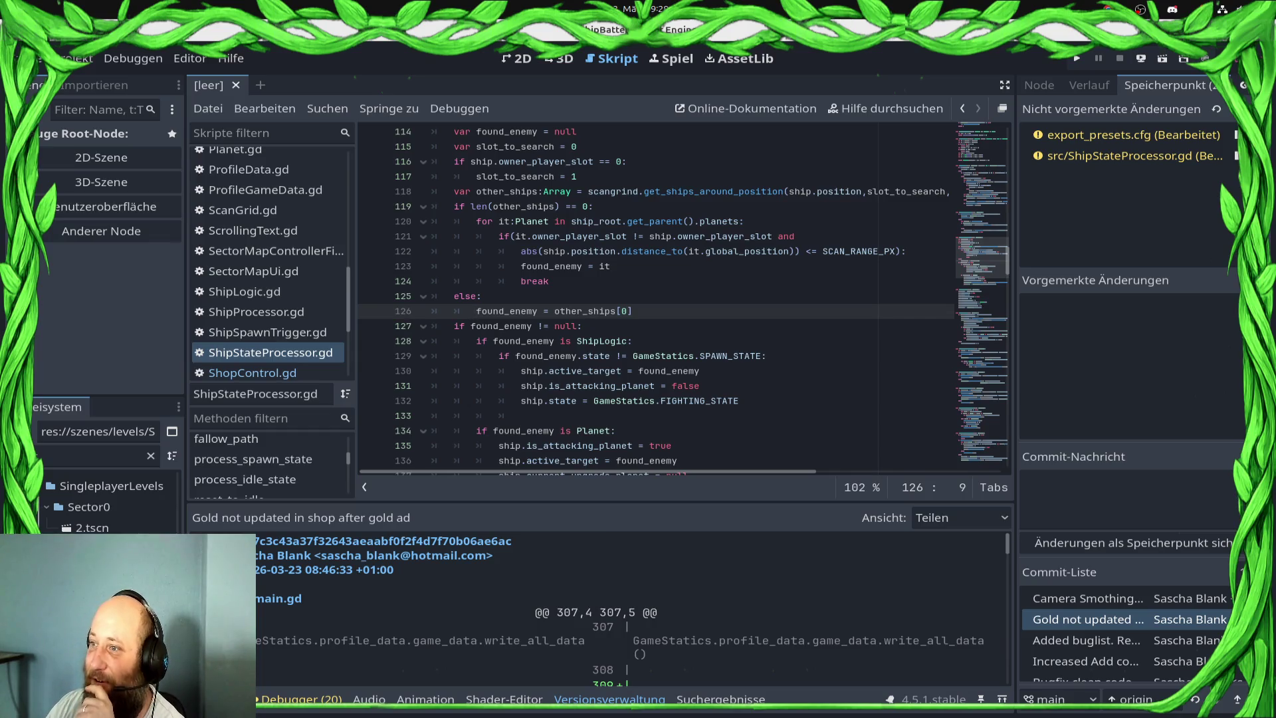
scroll(707, 333, up, 2)
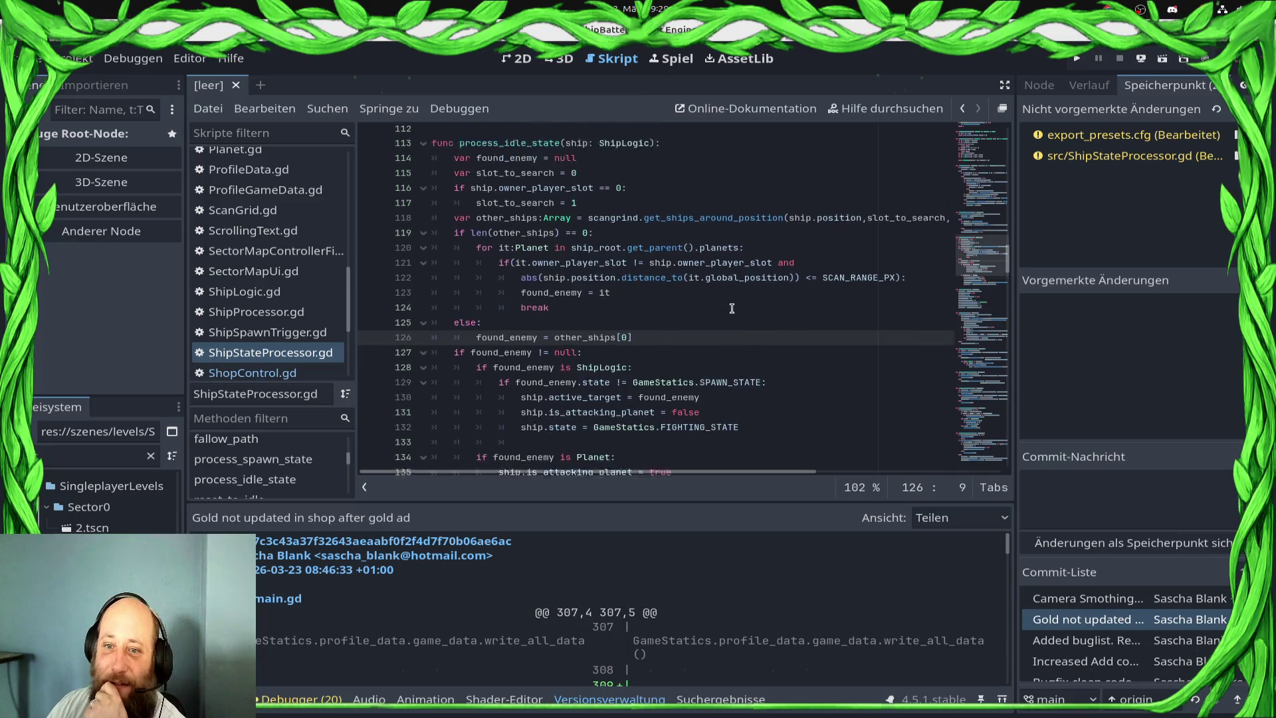
scroll(706, 333, down, 3)
click(699, 267)
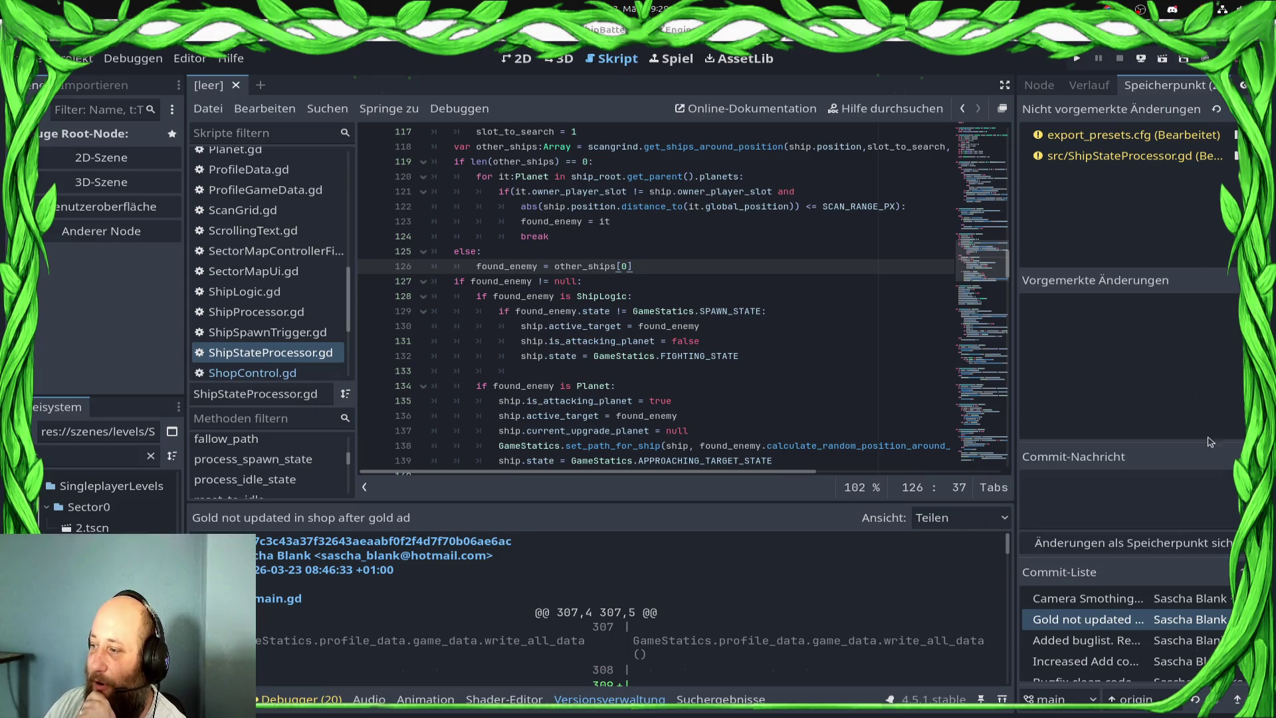
scroll(758, 369, up, 7)
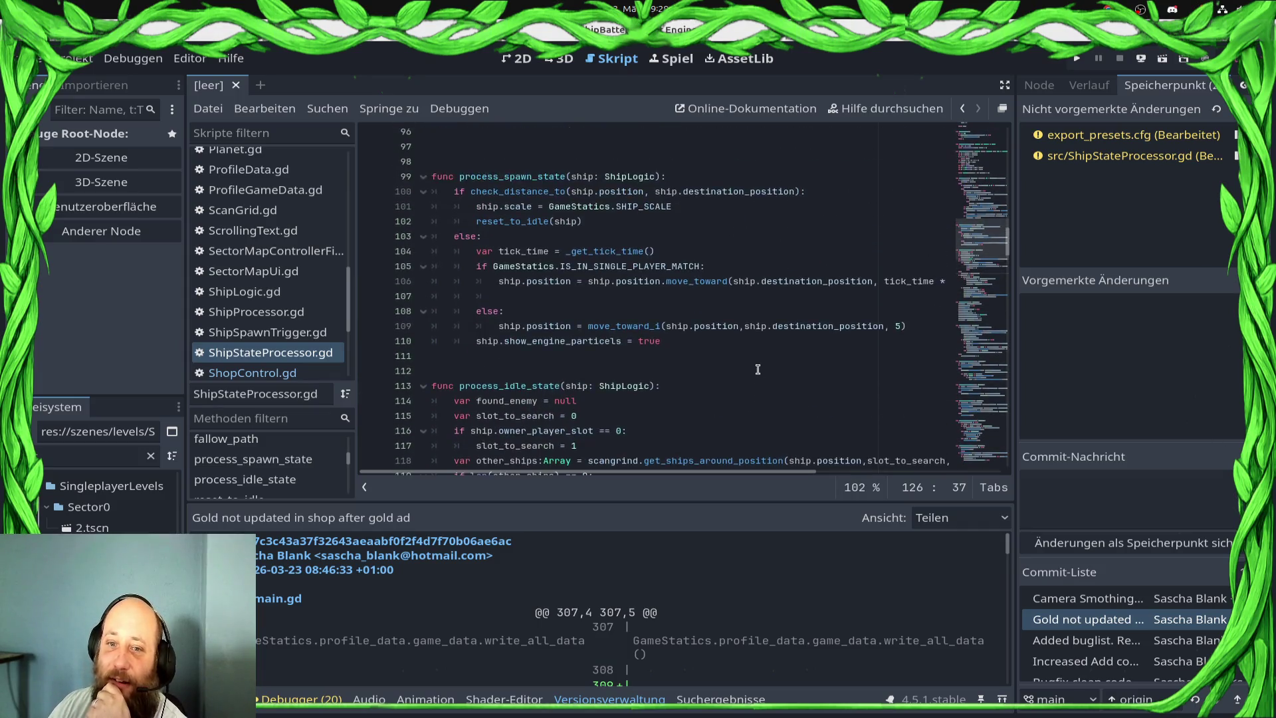
scroll(758, 369, down, 6)
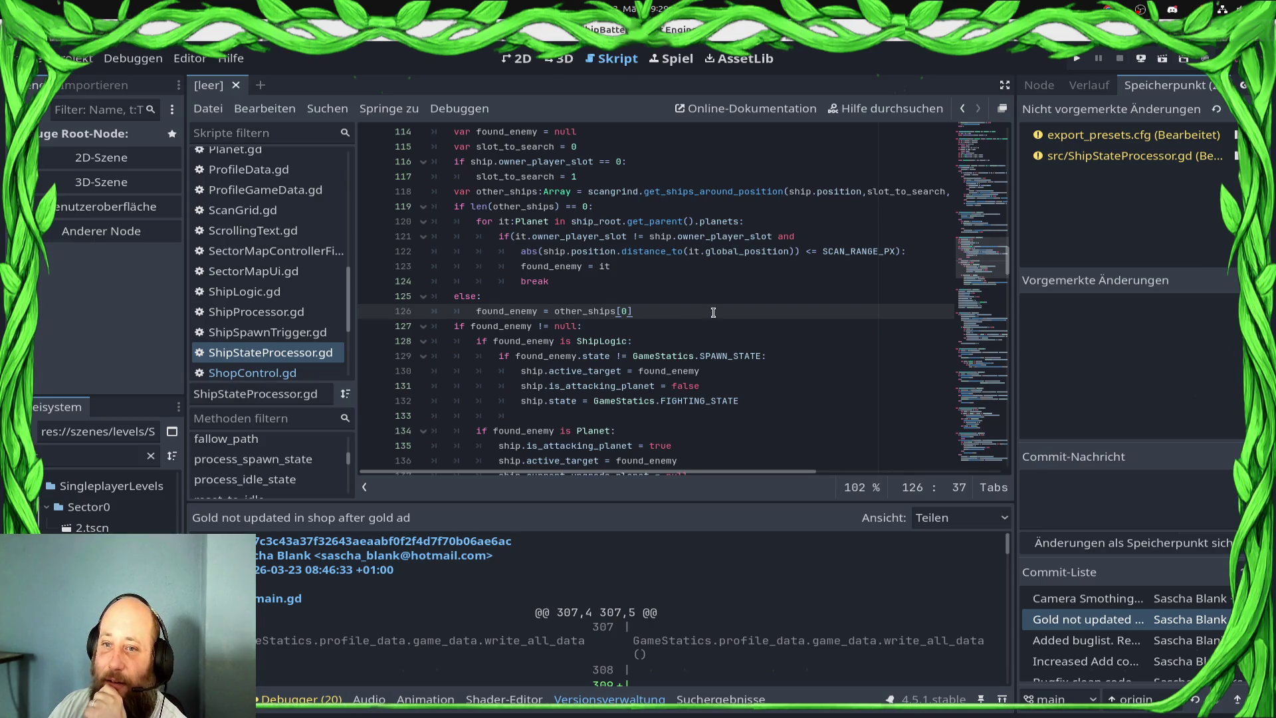
scroll(686, 311, up, 2)
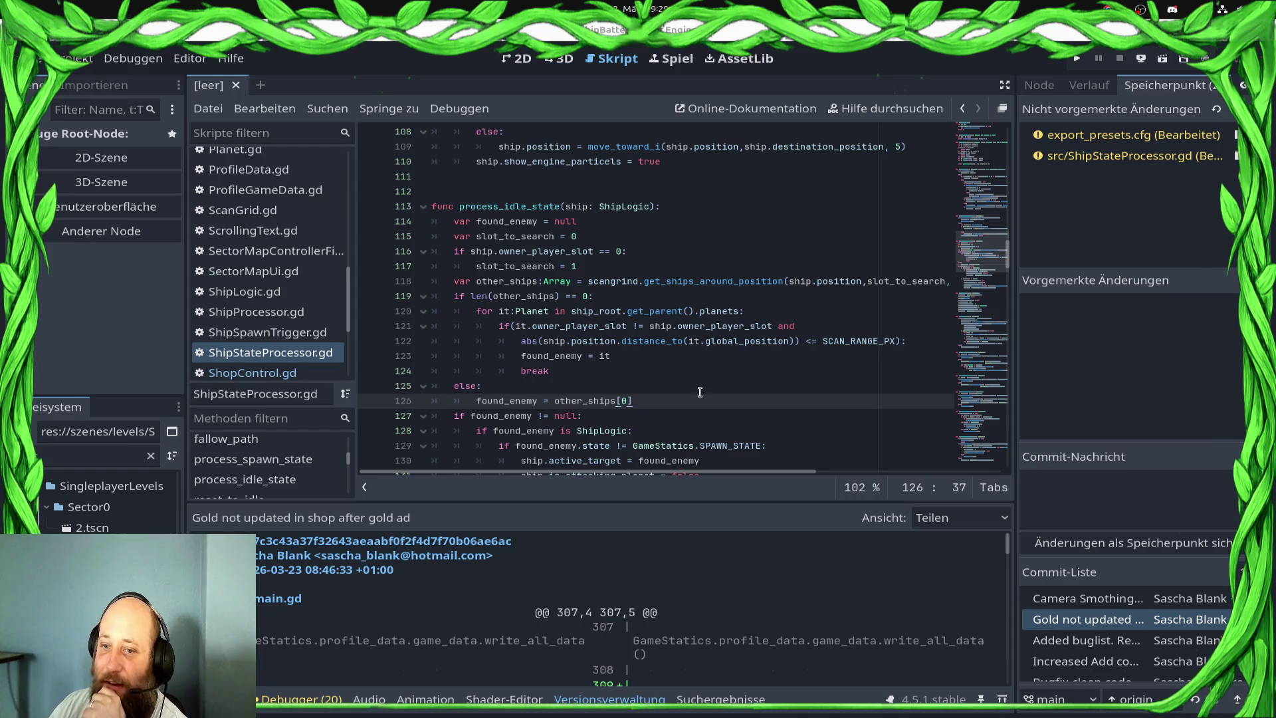
click(727, 366)
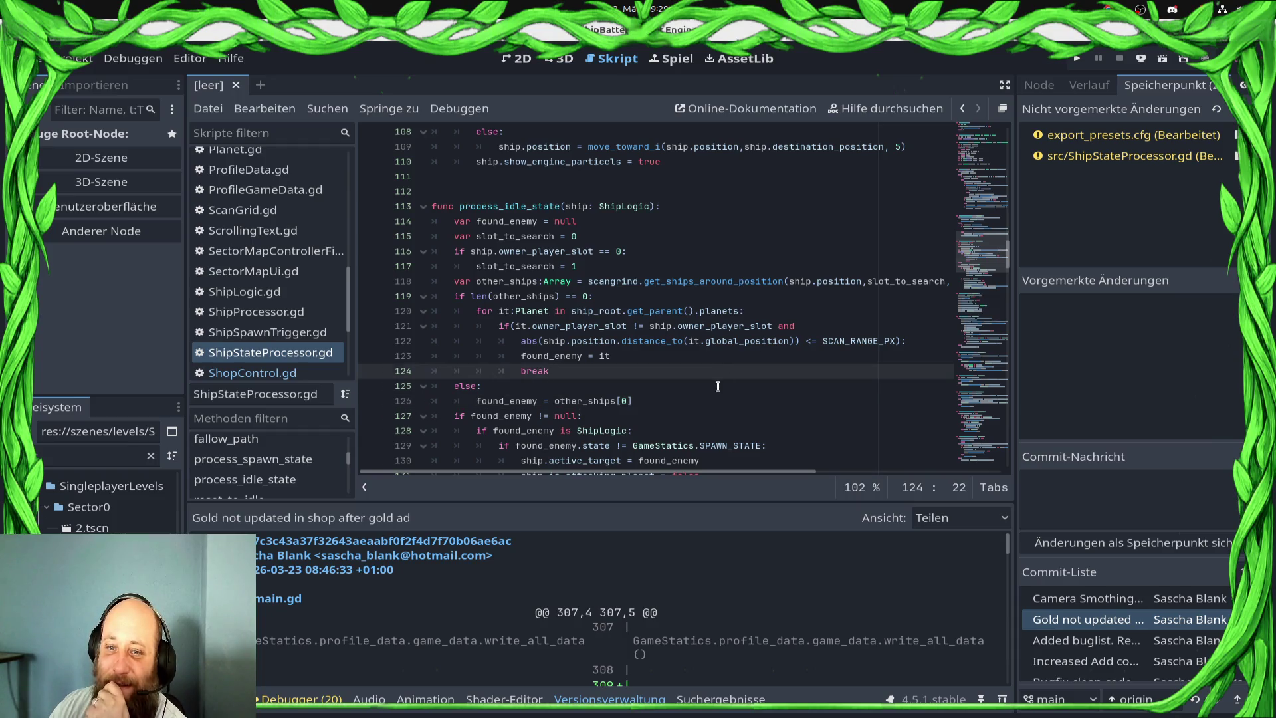
click(719, 387)
click(738, 407)
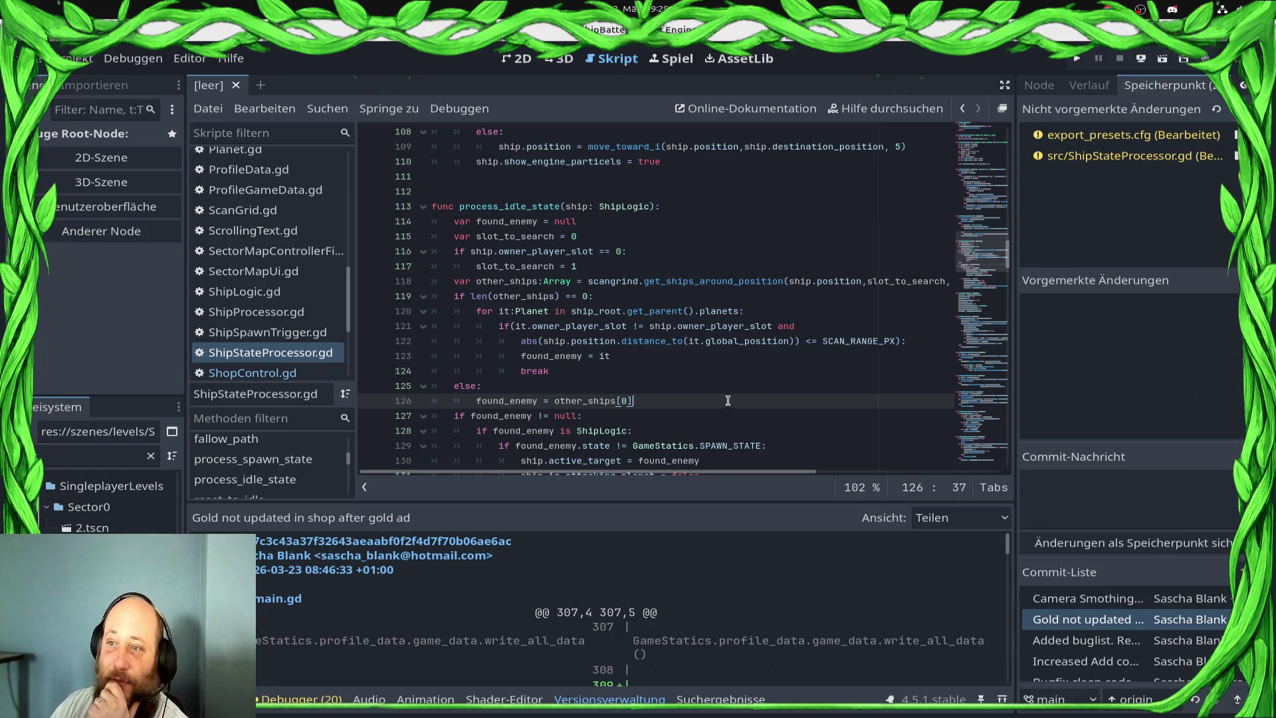
scroll(745, 389, down, 2)
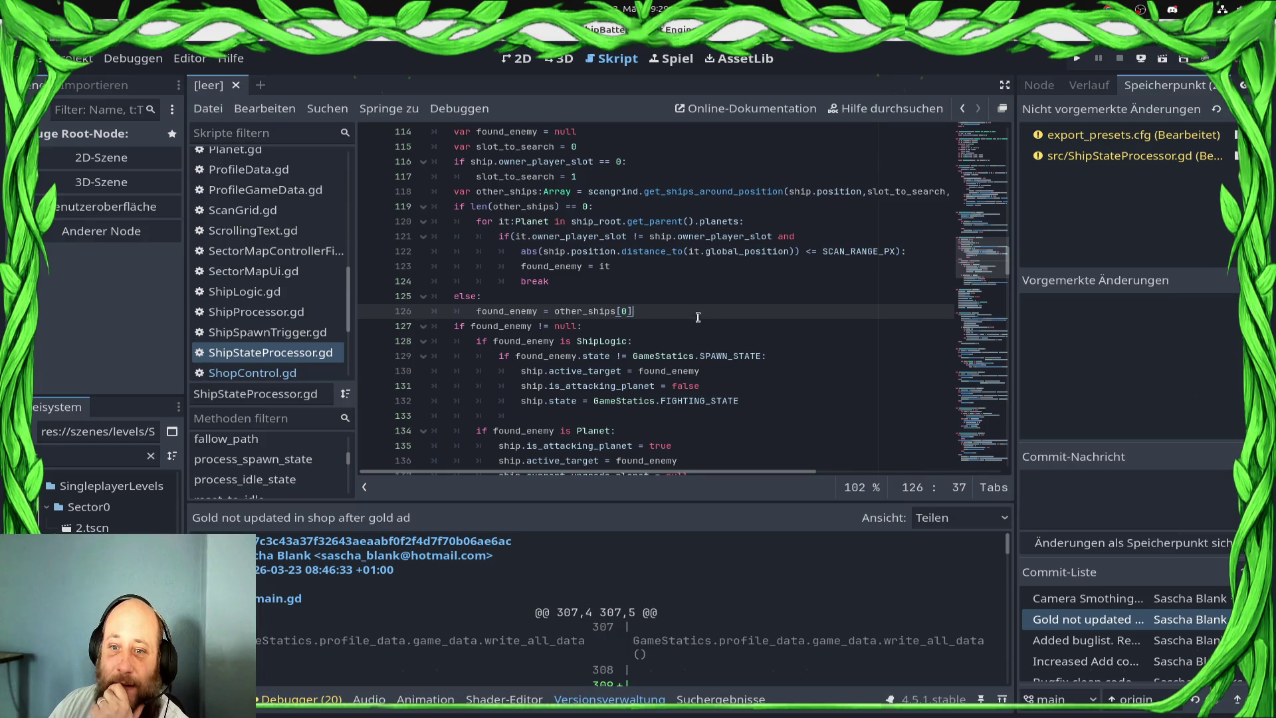
scroll(706, 314, up, 2)
scroll(707, 317, down, 2)
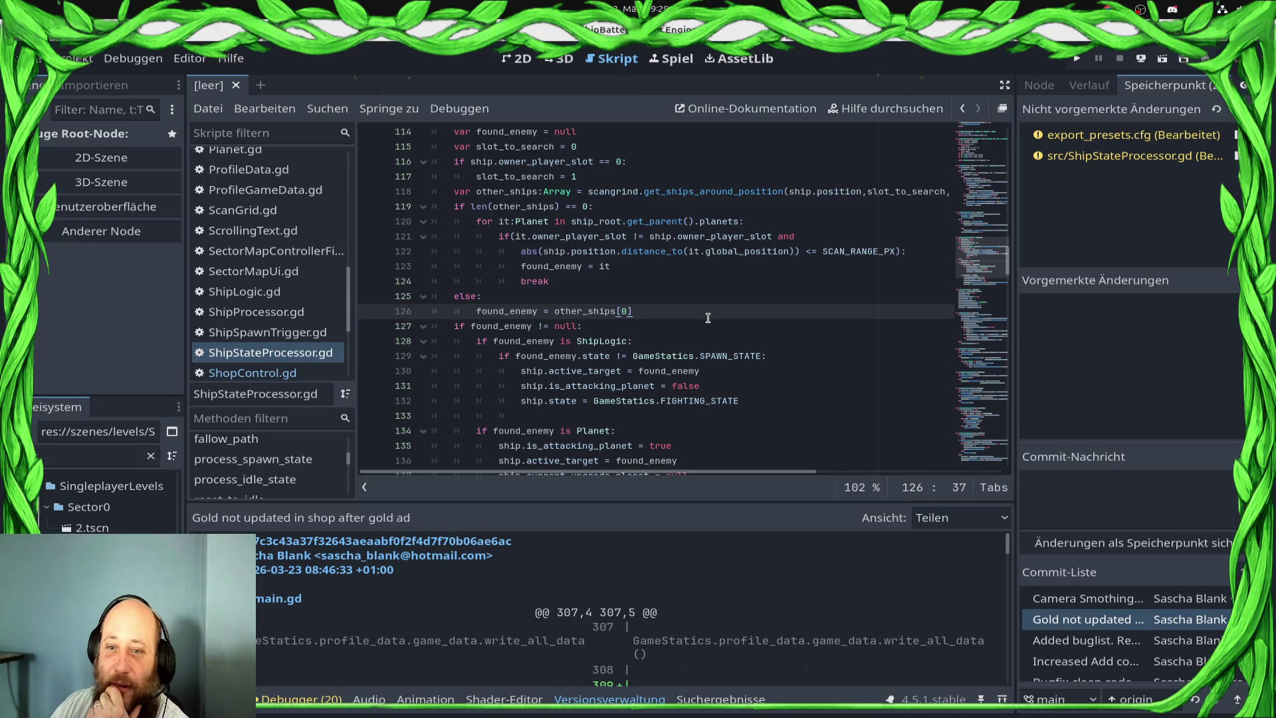
double_click(888, 193)
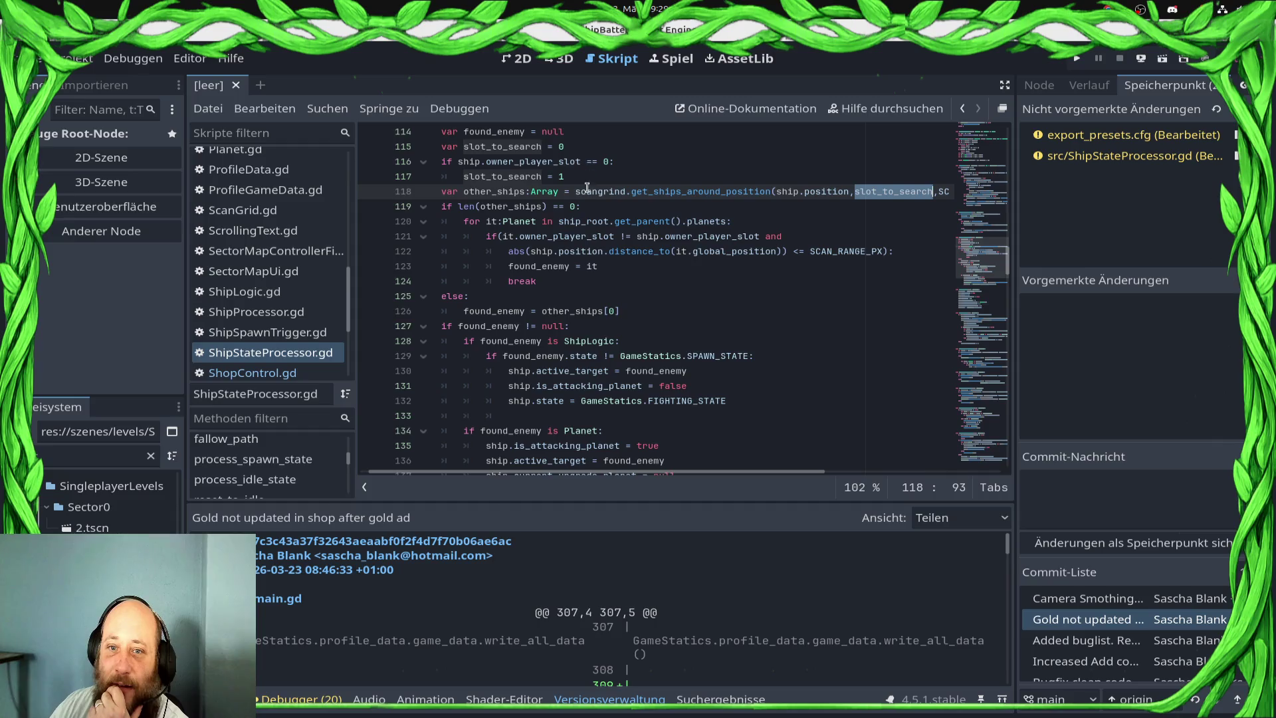
scroll(566, 188, up, 1)
scroll(565, 188, up, 2)
click(578, 280)
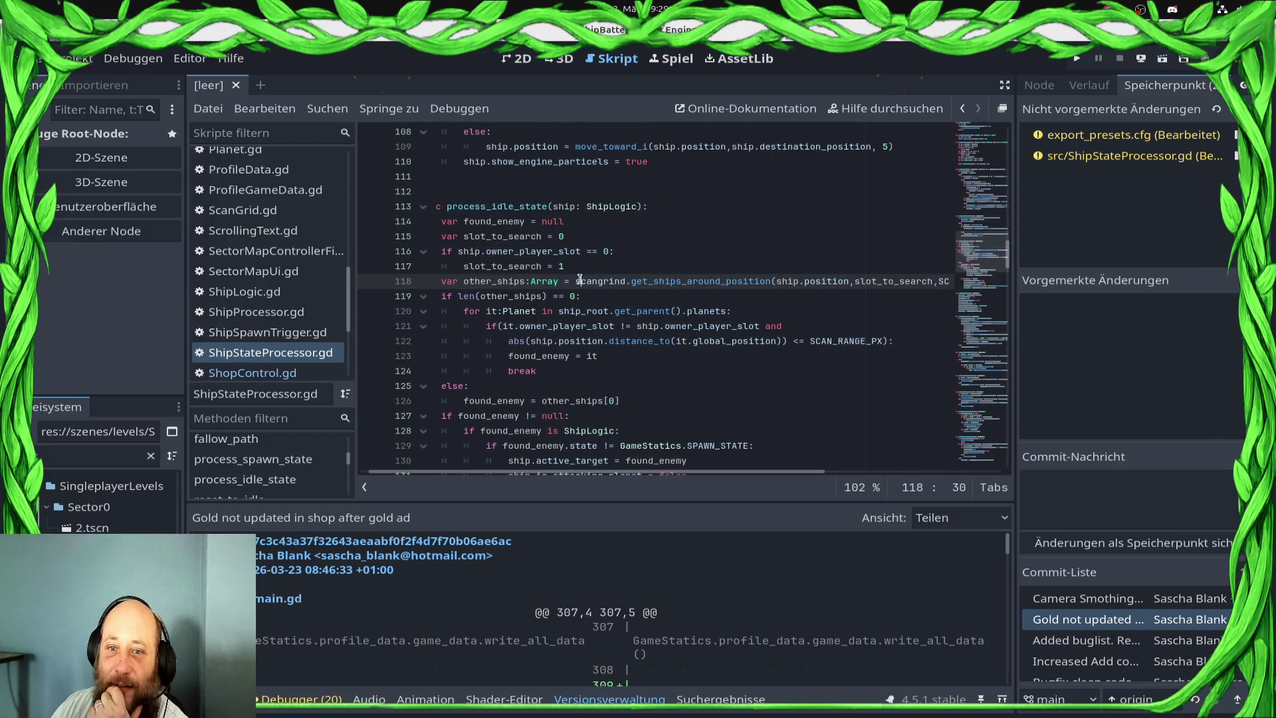
click(590, 258)
click(619, 266)
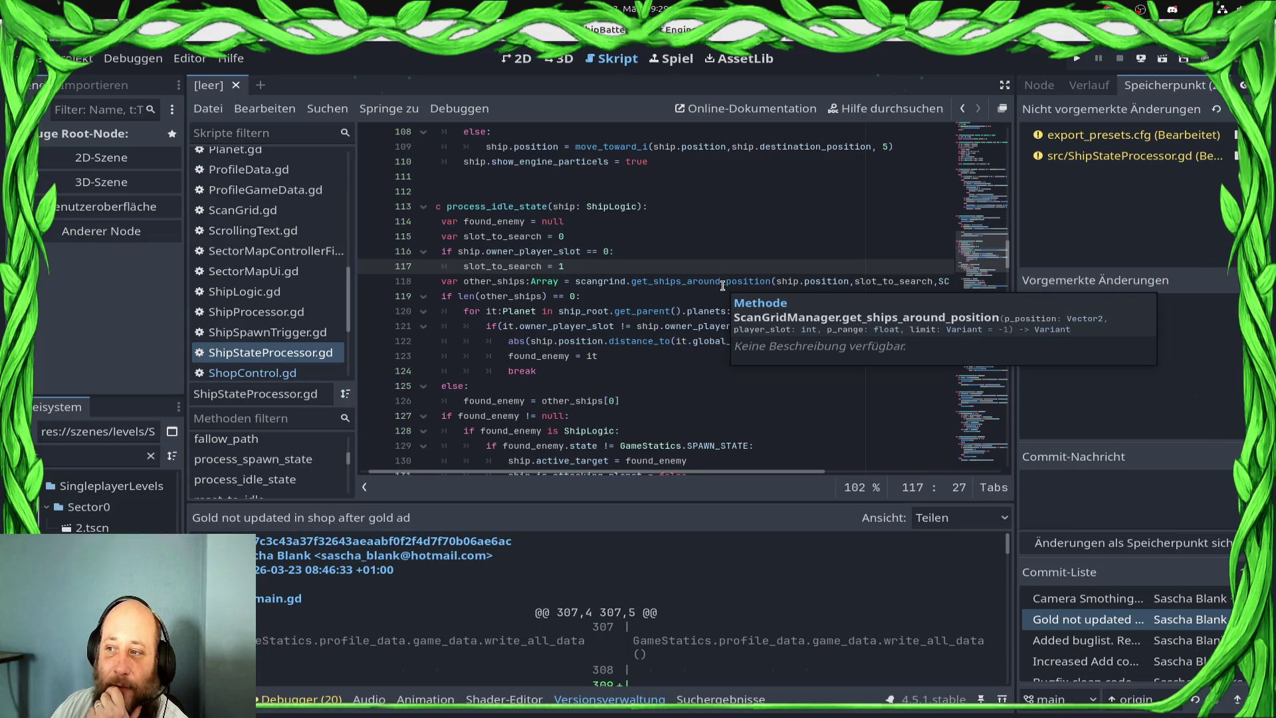
double_click(722, 283)
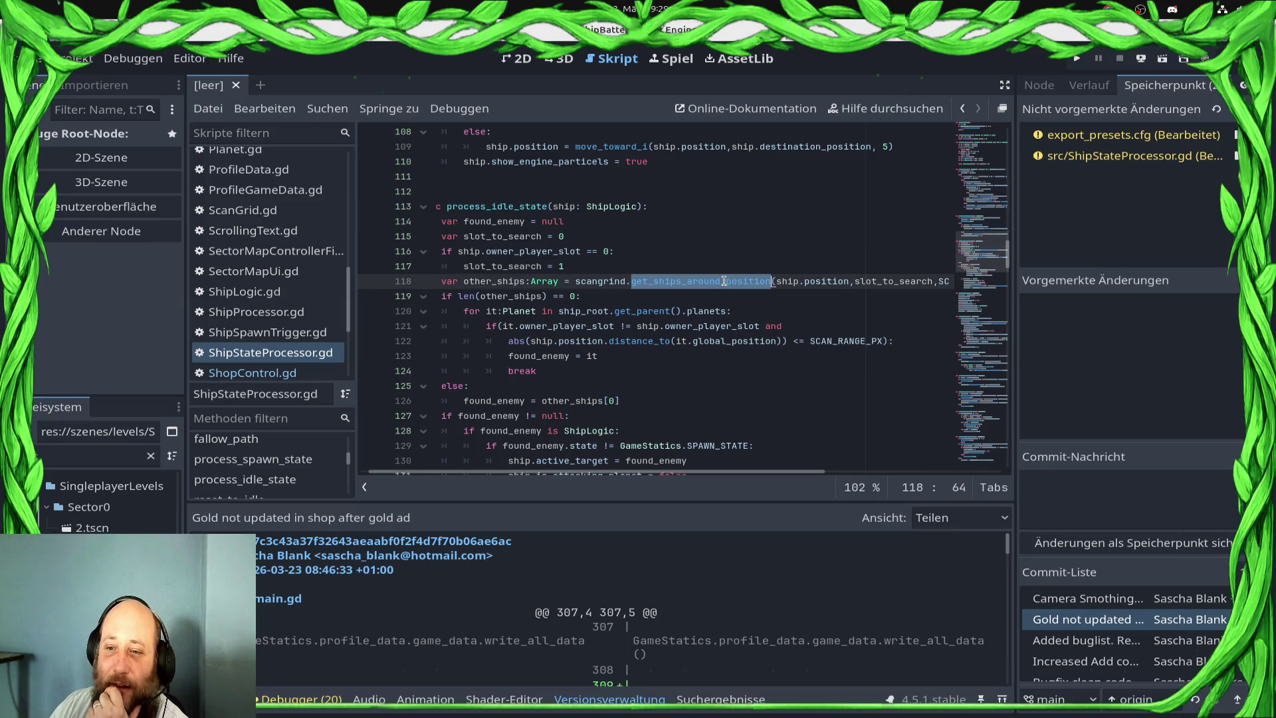
click(709, 293)
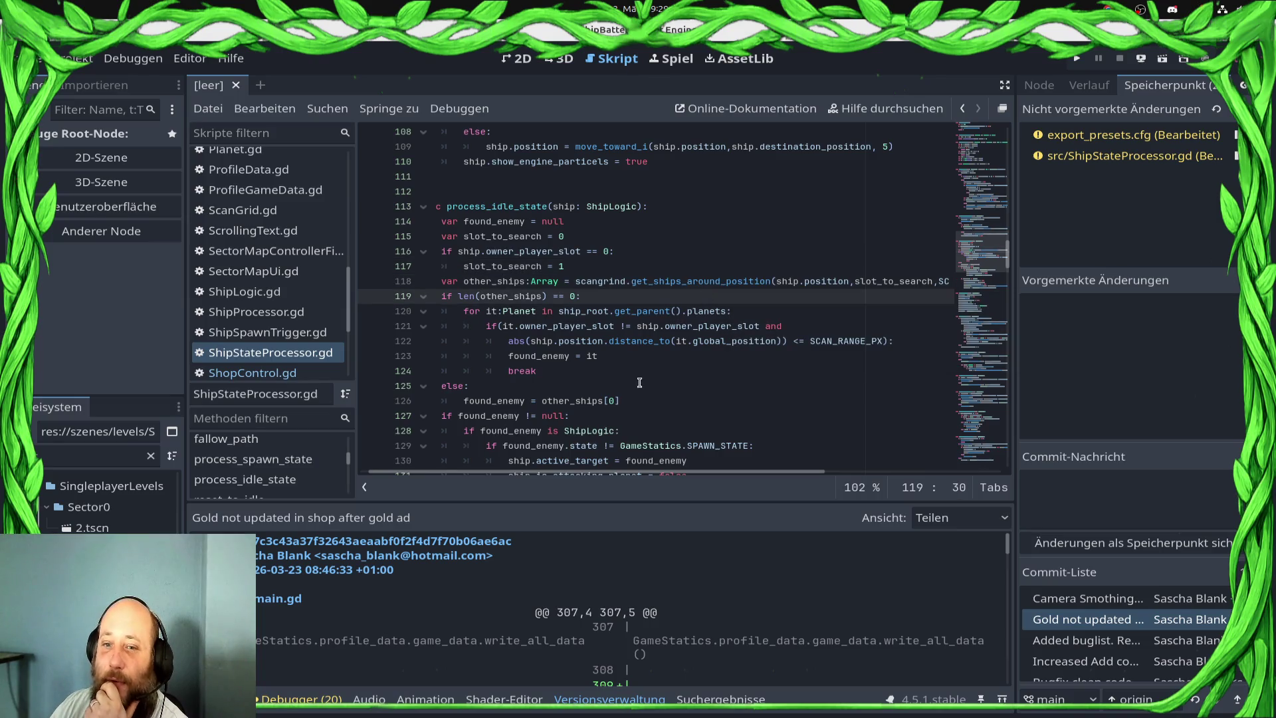
double_click(512, 283)
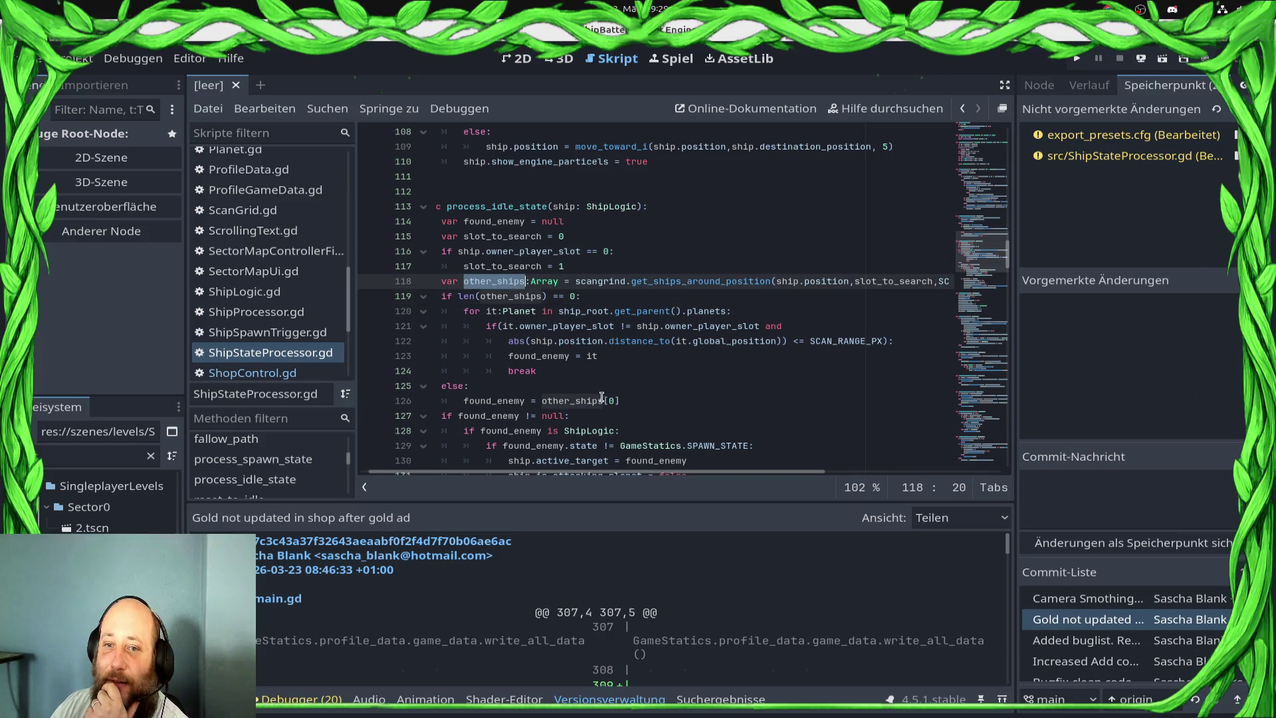
drag(629, 290, 466, 288)
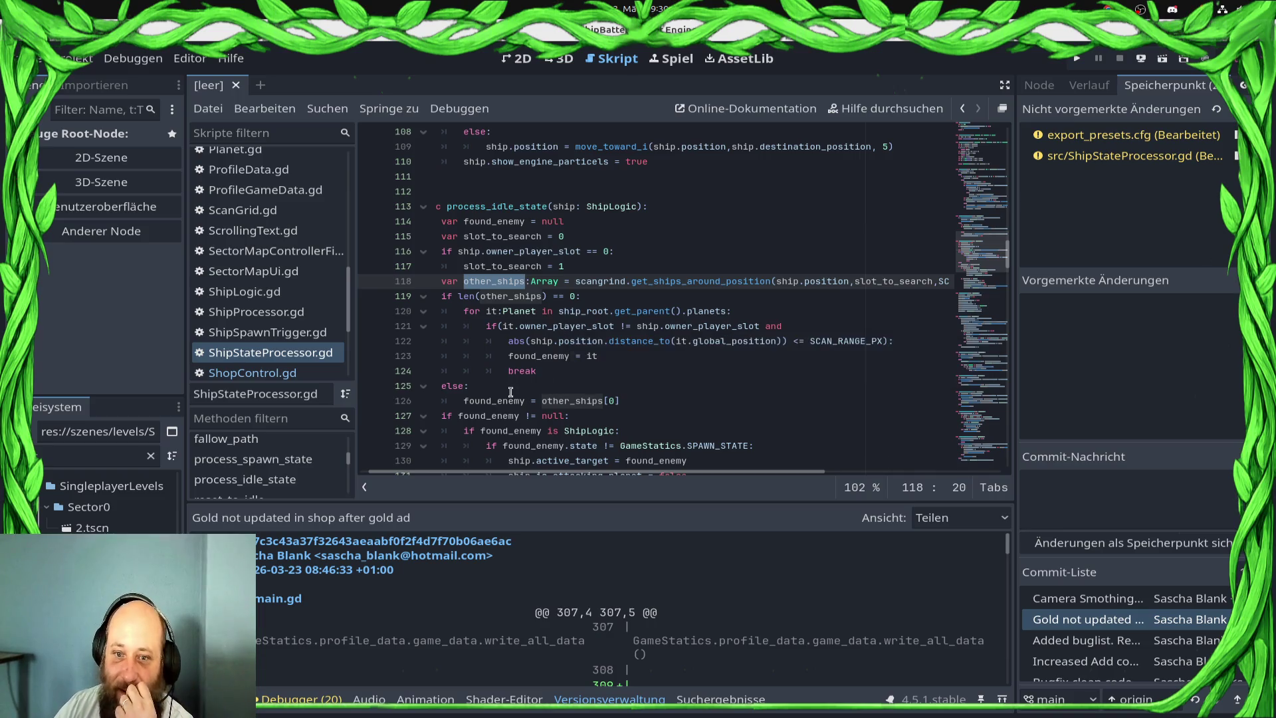
click(731, 389)
click(731, 400)
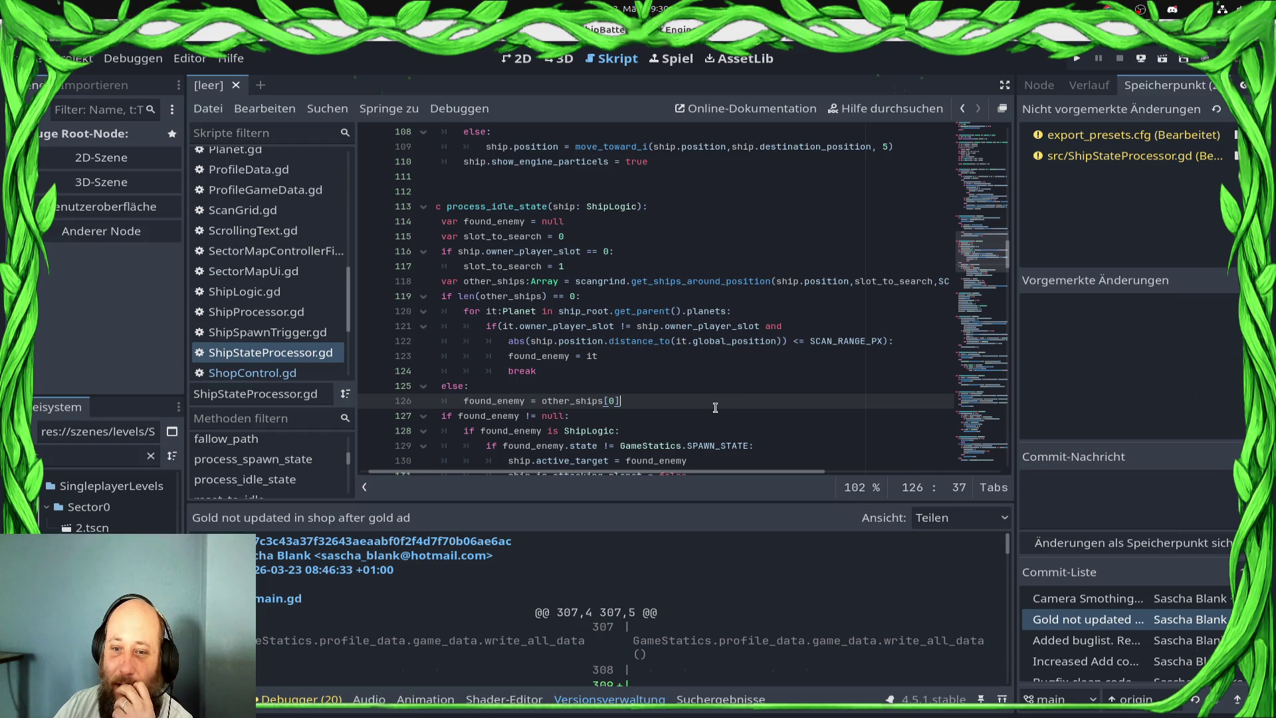
key(Down)
key(Down)
click(635, 400)
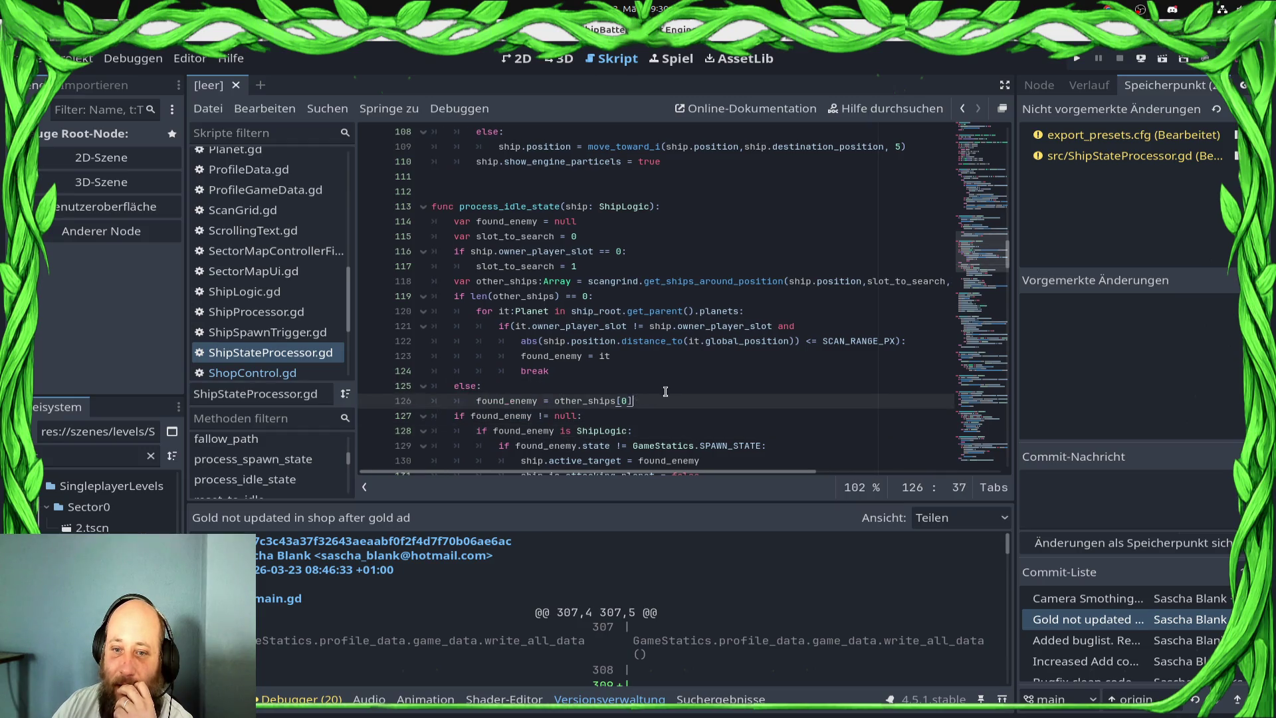
click(664, 389)
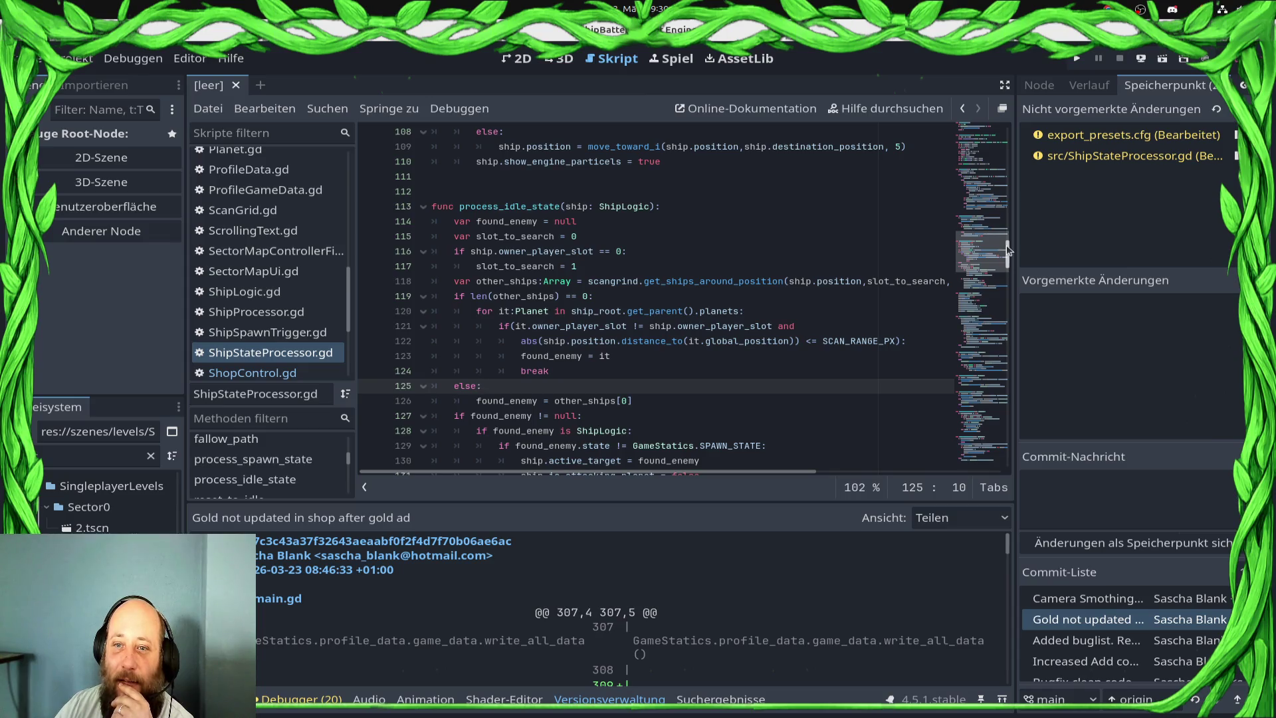
drag(1006, 250, 1006, 260)
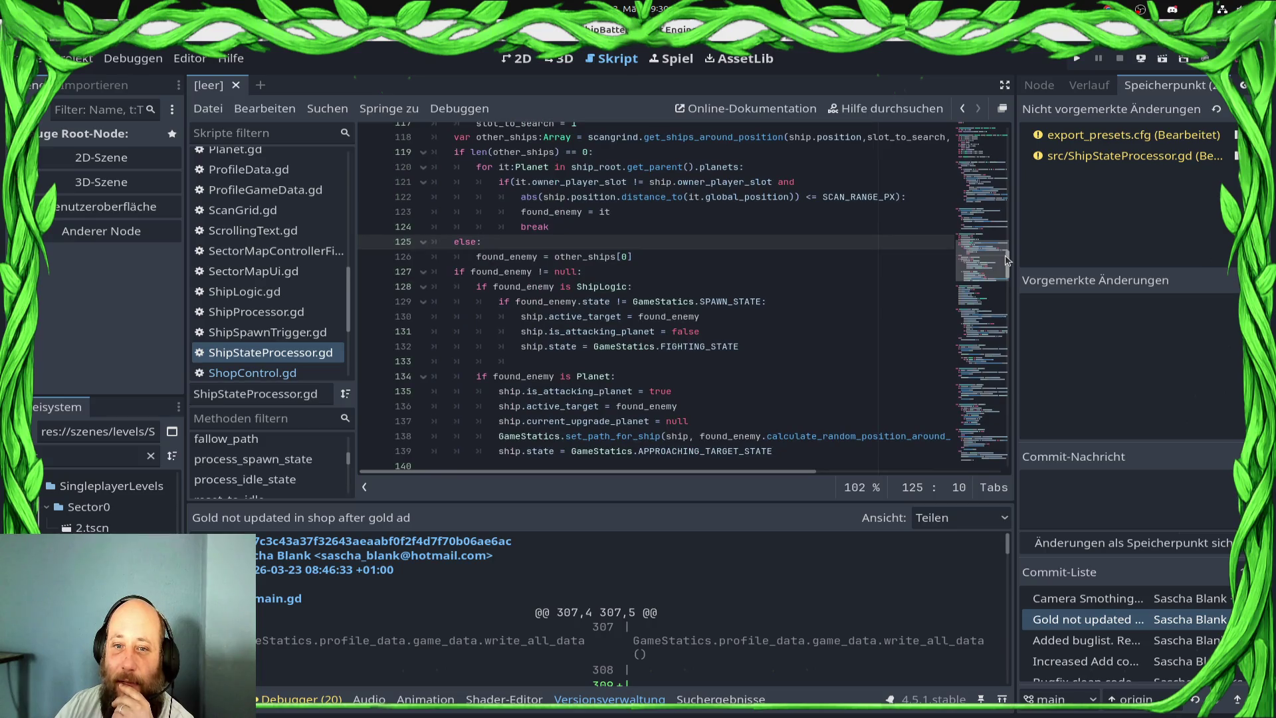
drag(1006, 260, 1007, 254)
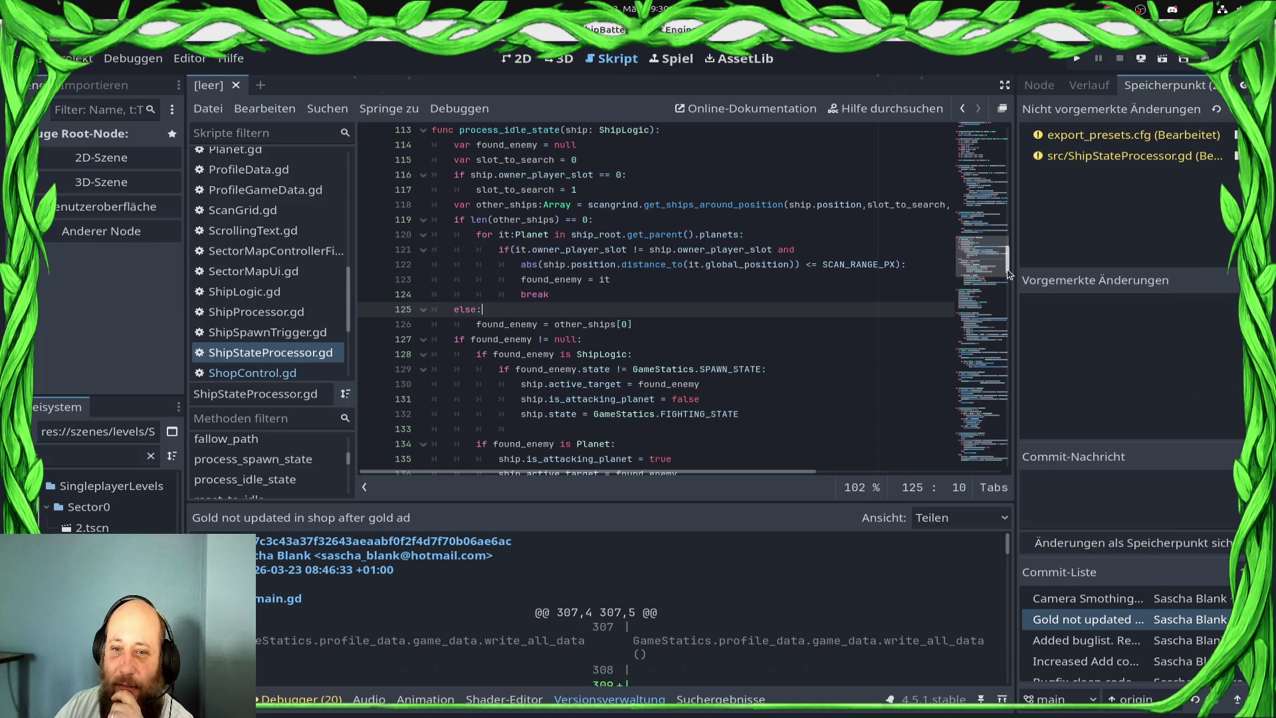
drag(1009, 276, 1015, 145)
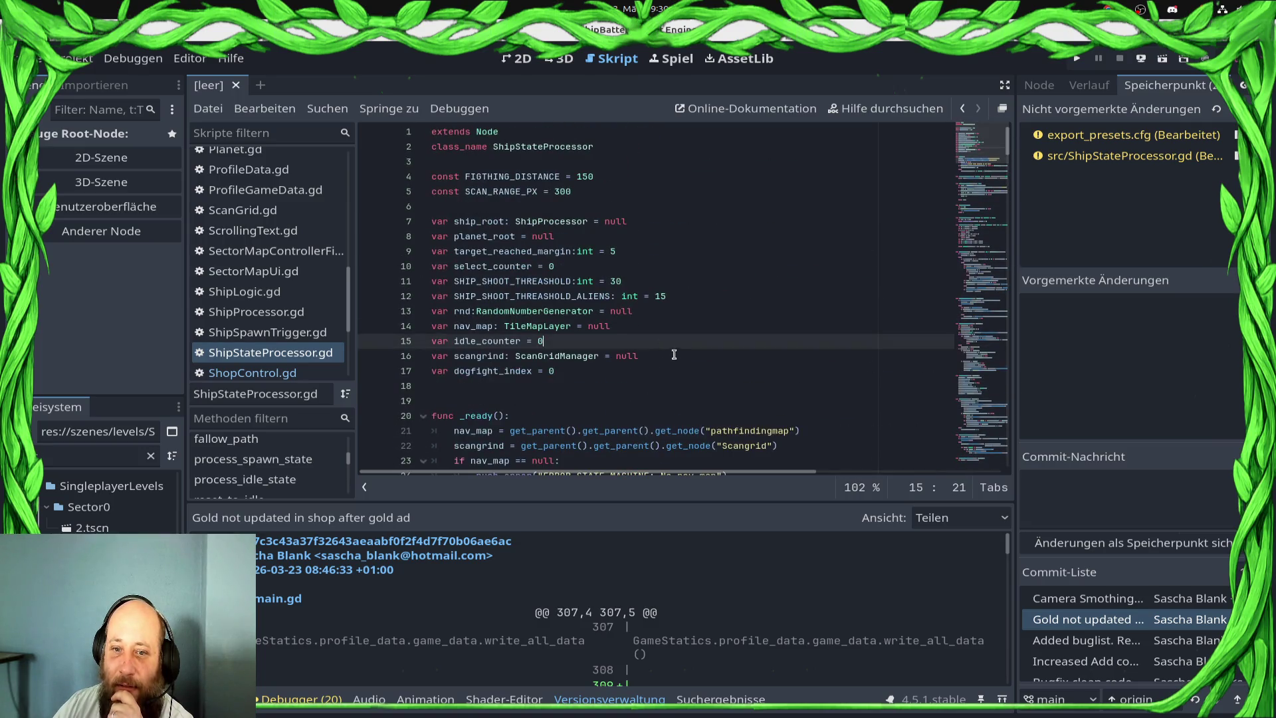
- Replace the dogfight_index = 0 declaration with 'var index_position_in_other_ship_list = 0' and save
click(688, 369)
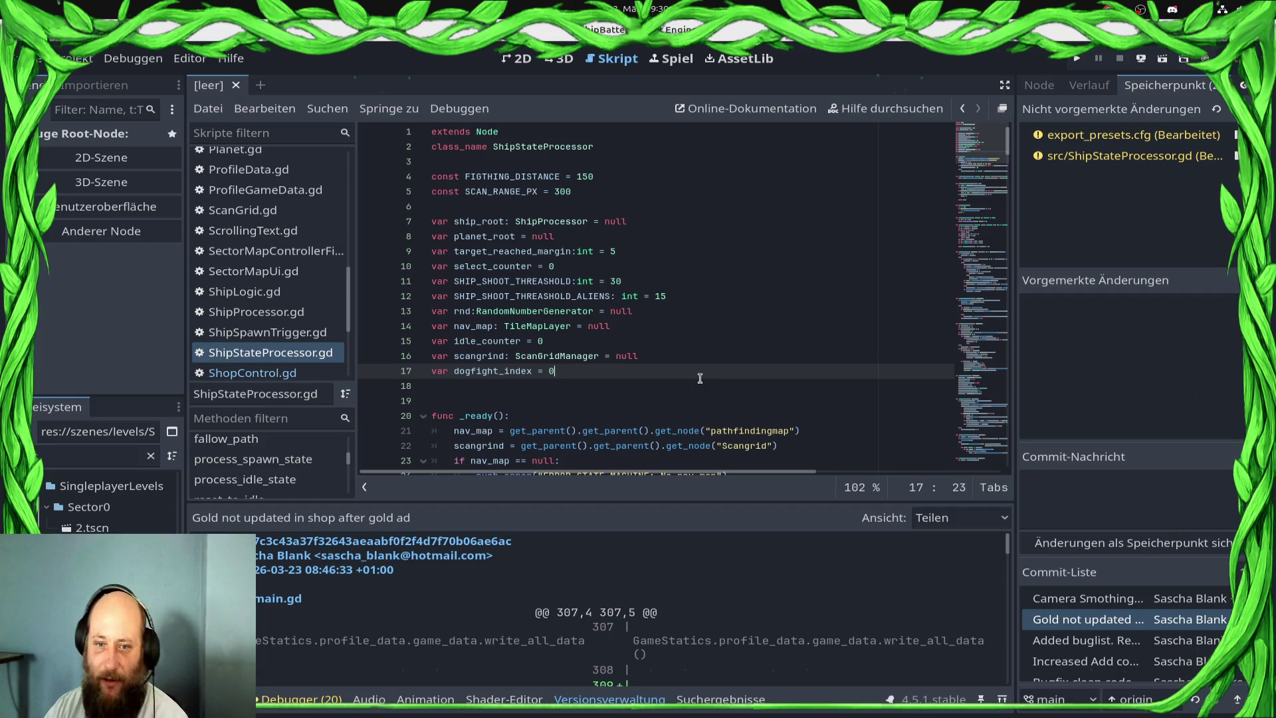
key(shift+Home)
key(BackSpace)
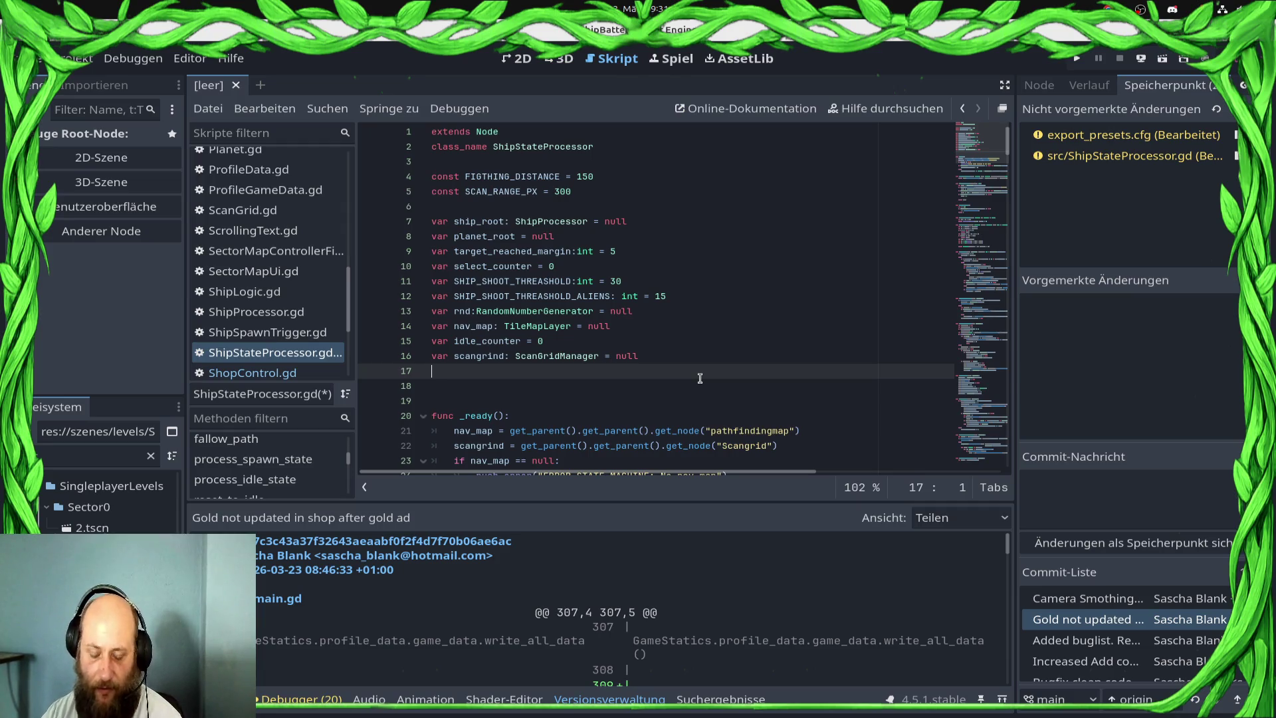
text(var )
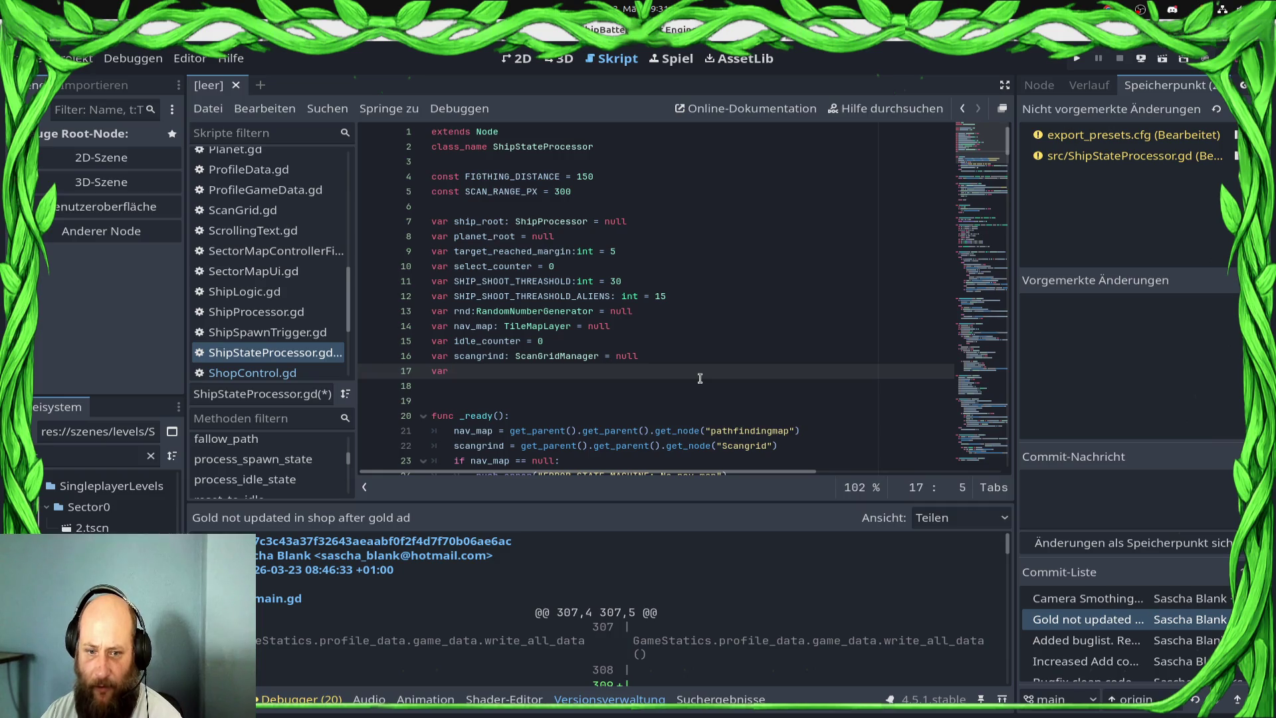
text(index_)
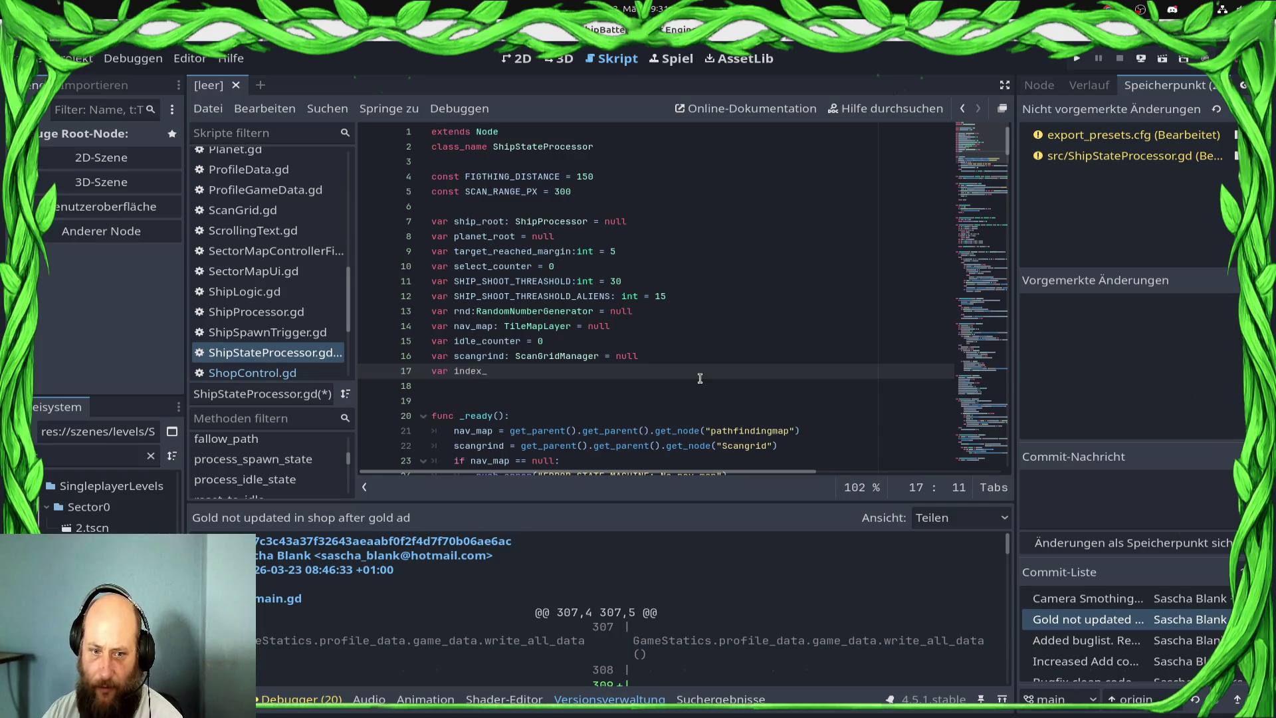
text(position)
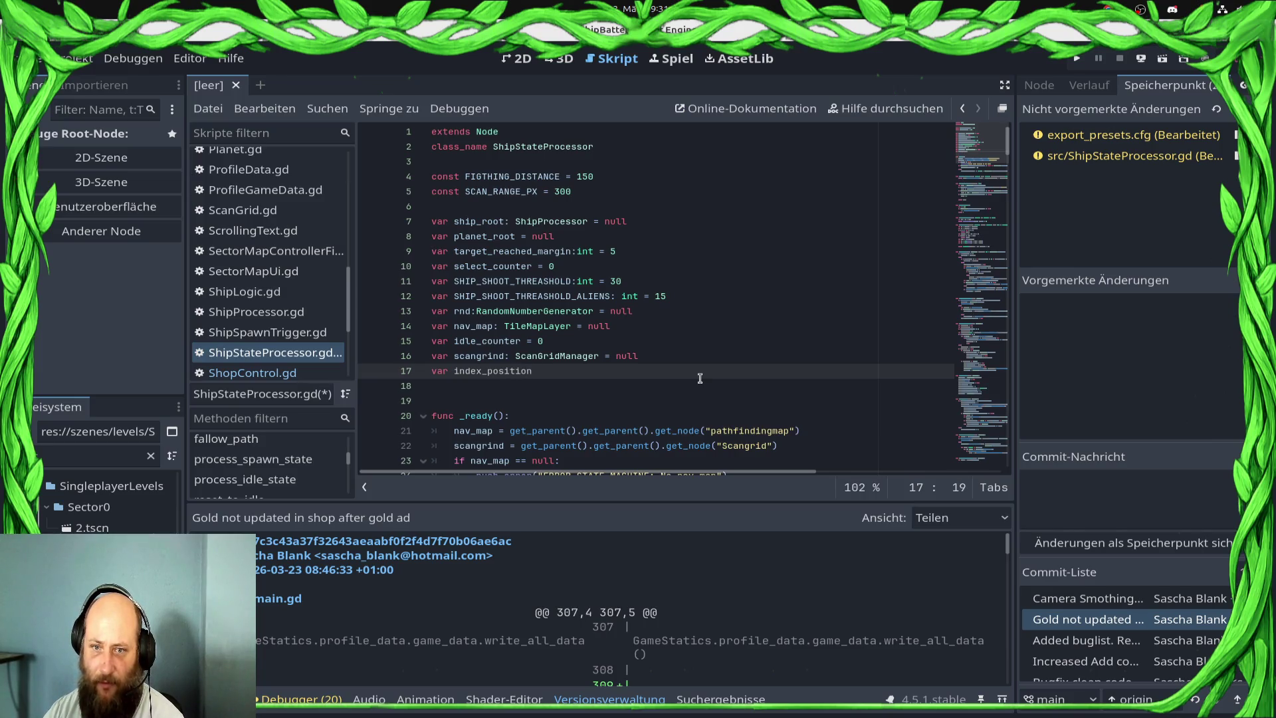
text( :=)
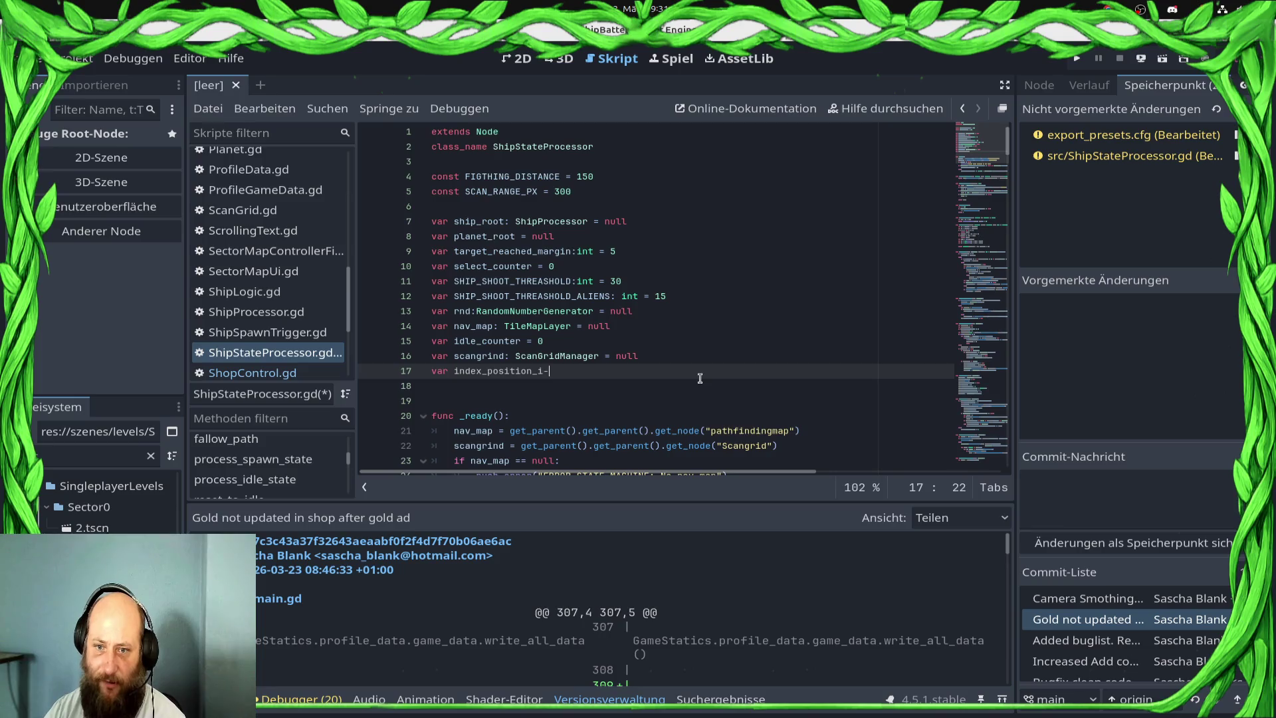
text(_ot)
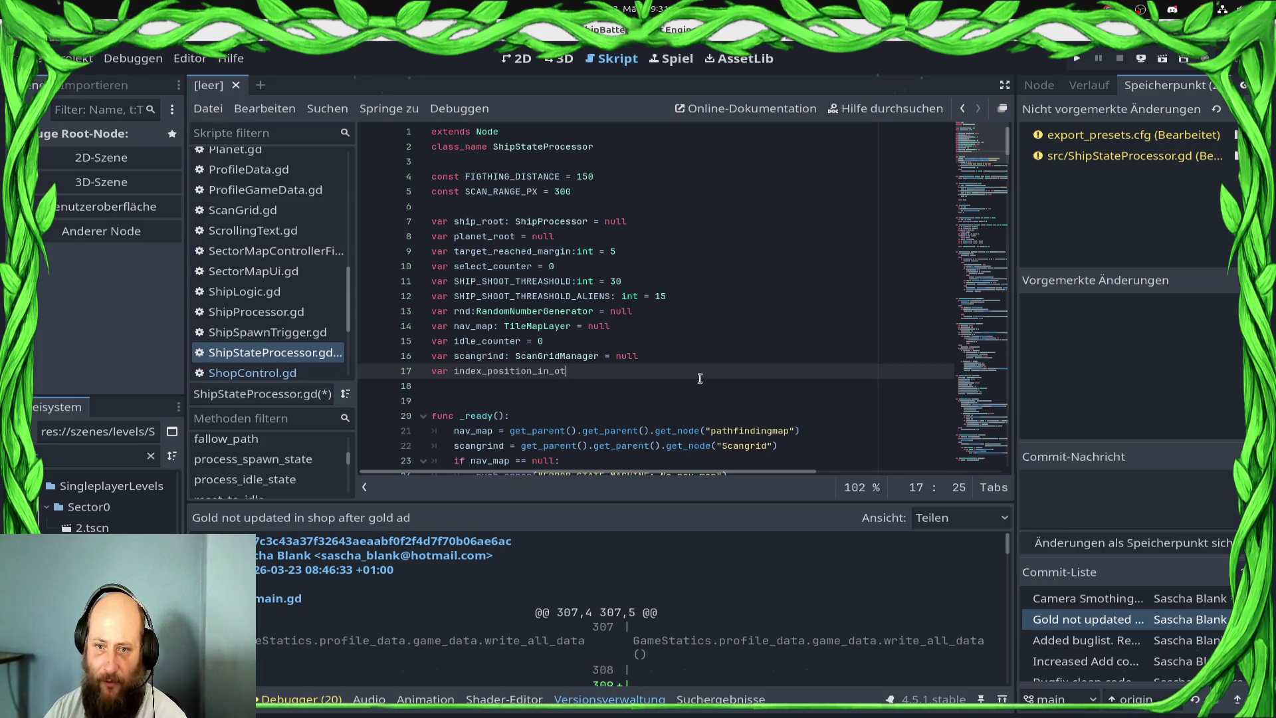
text(her_ship_l)
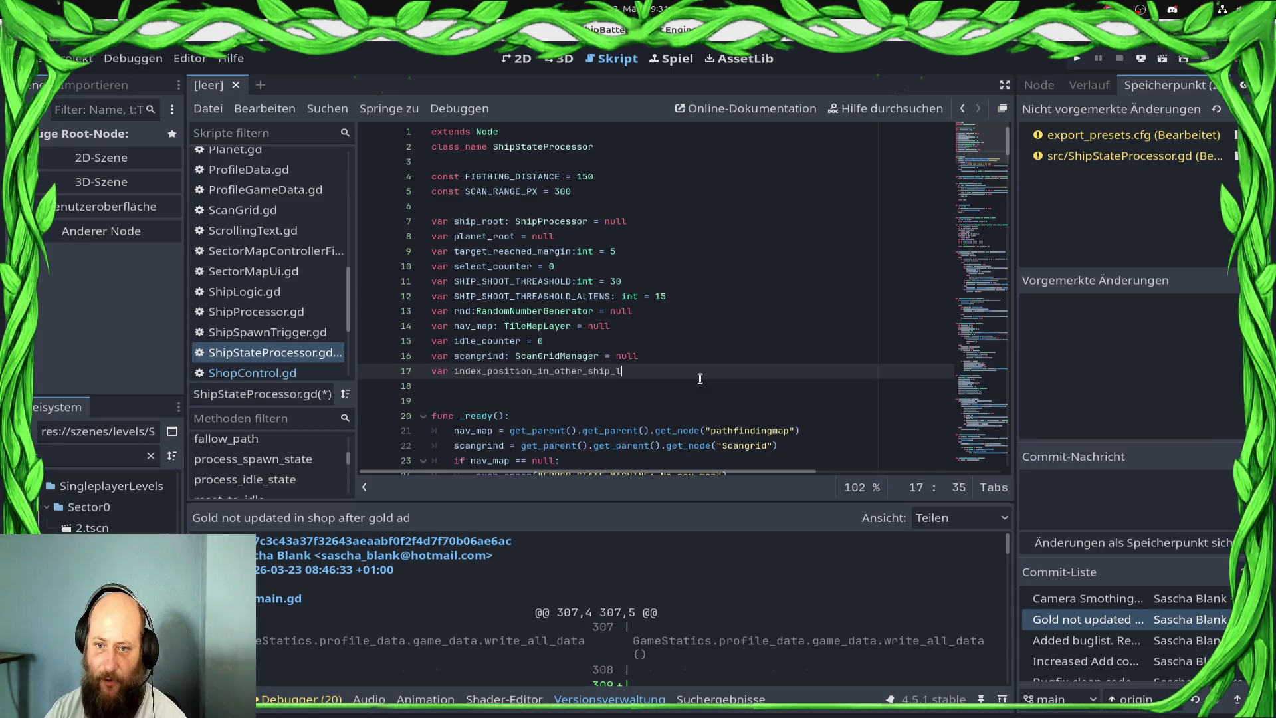
text(ist = 0)
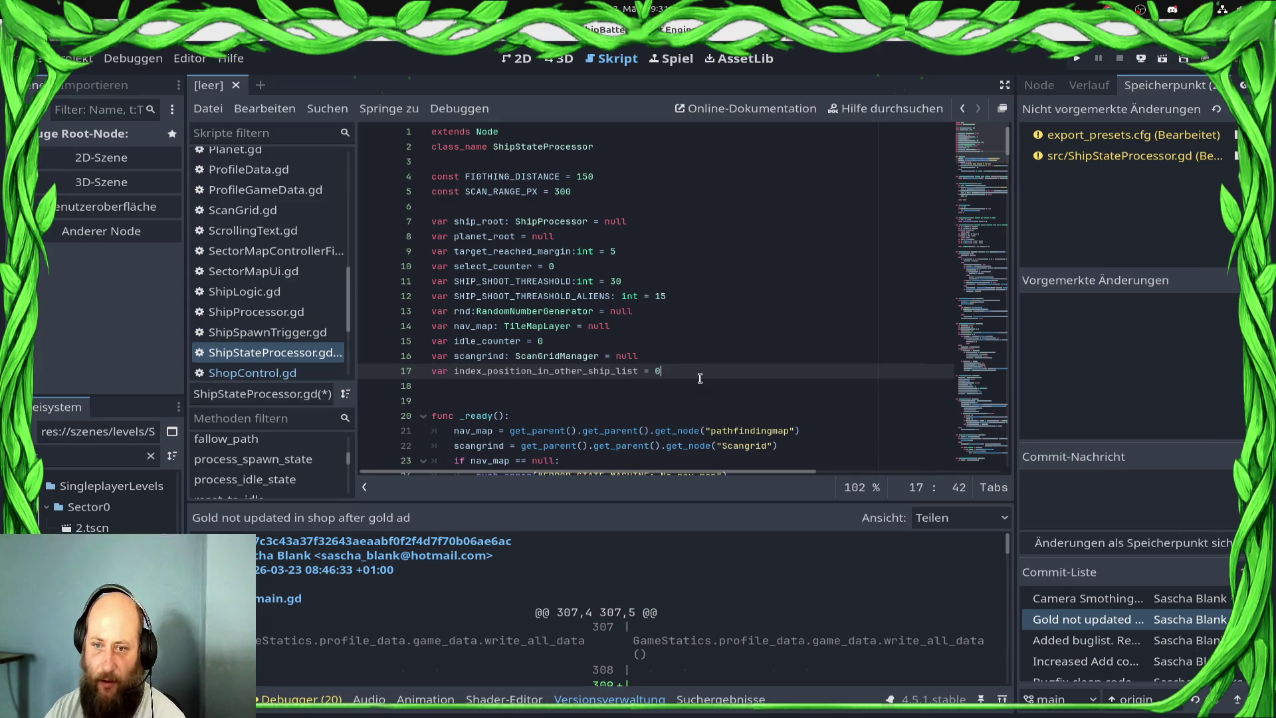
key(ctrl+s)
scroll(700, 378, down, 3)
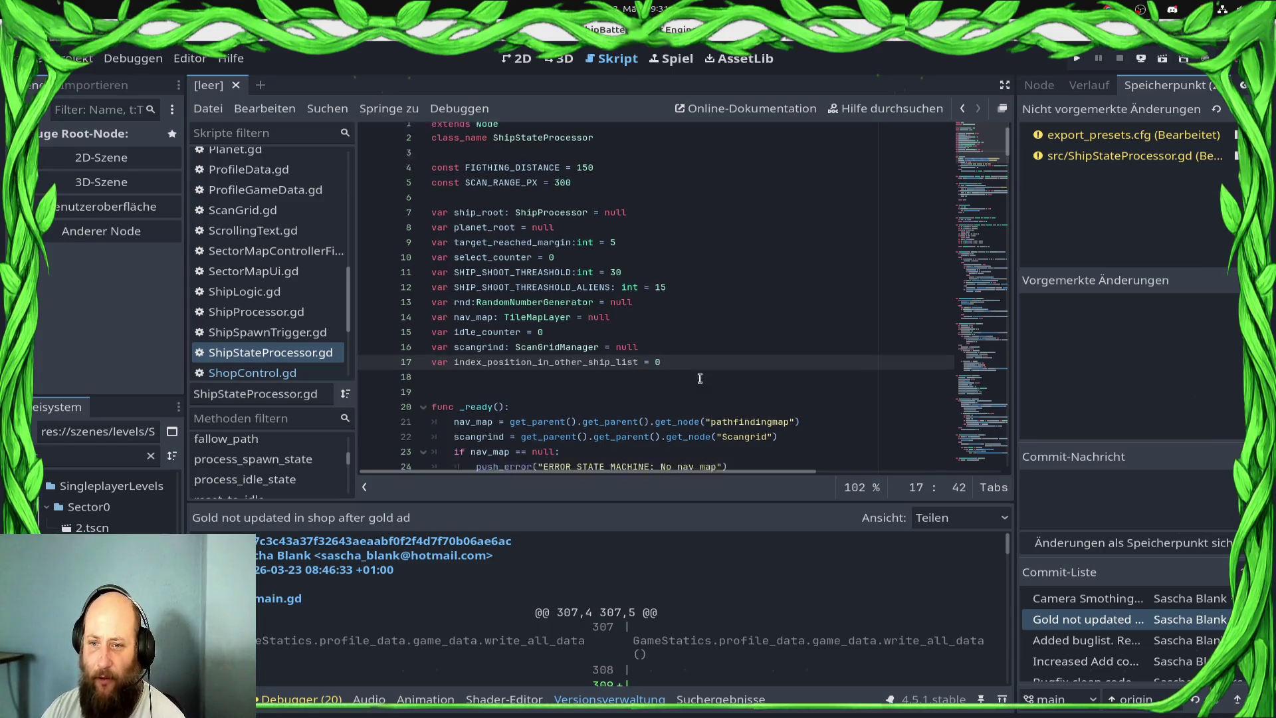
scroll(683, 311, down, 20)
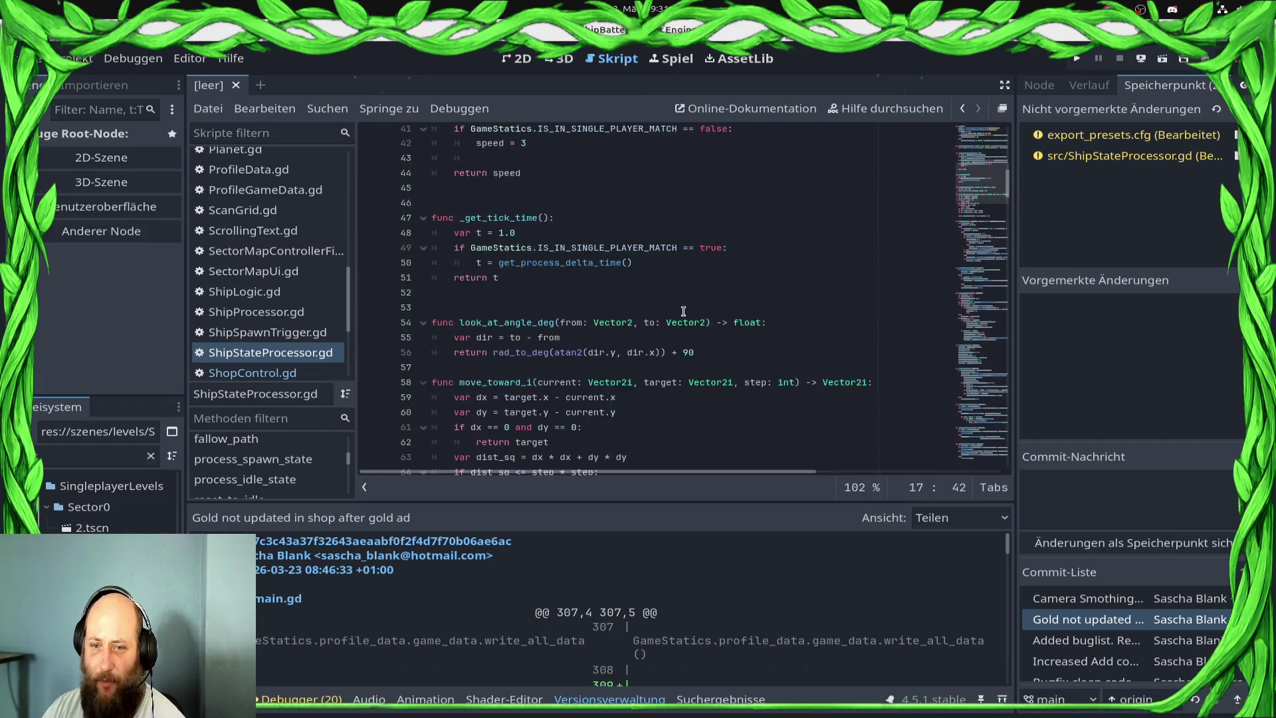
scroll(684, 311, up, 3)
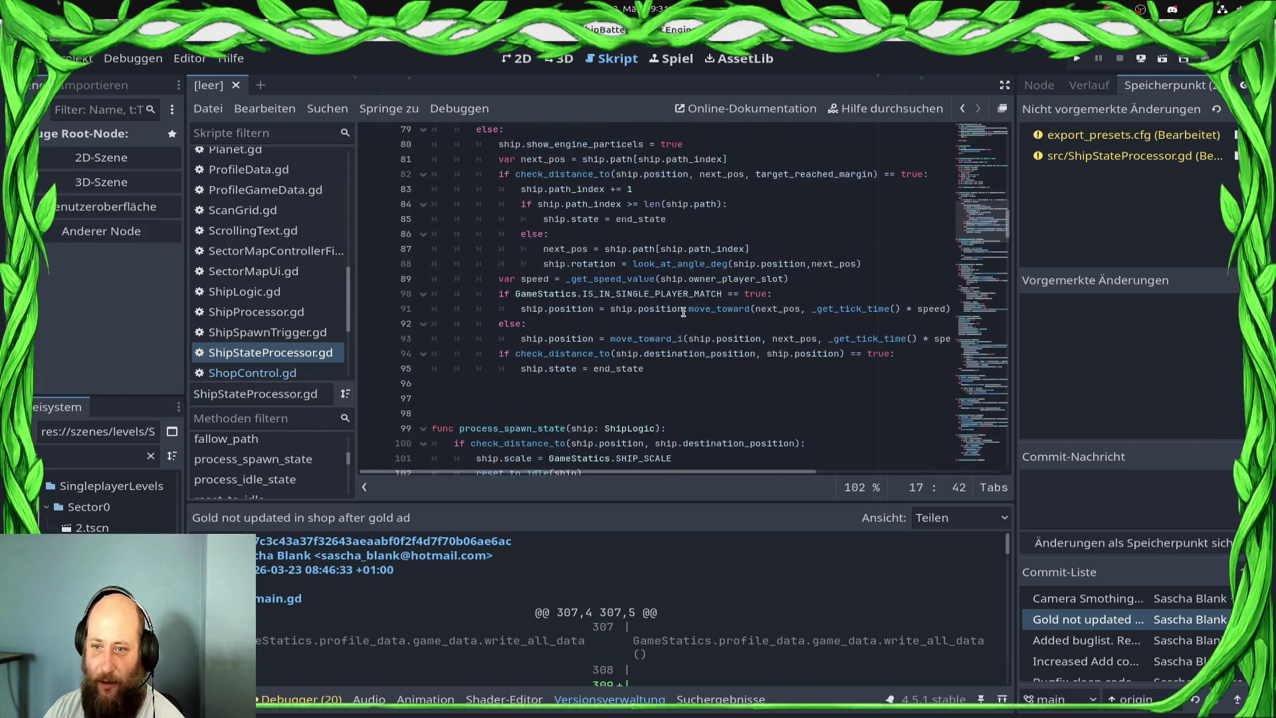
scroll(684, 311, down, 7)
scroll(684, 312, down, 4)
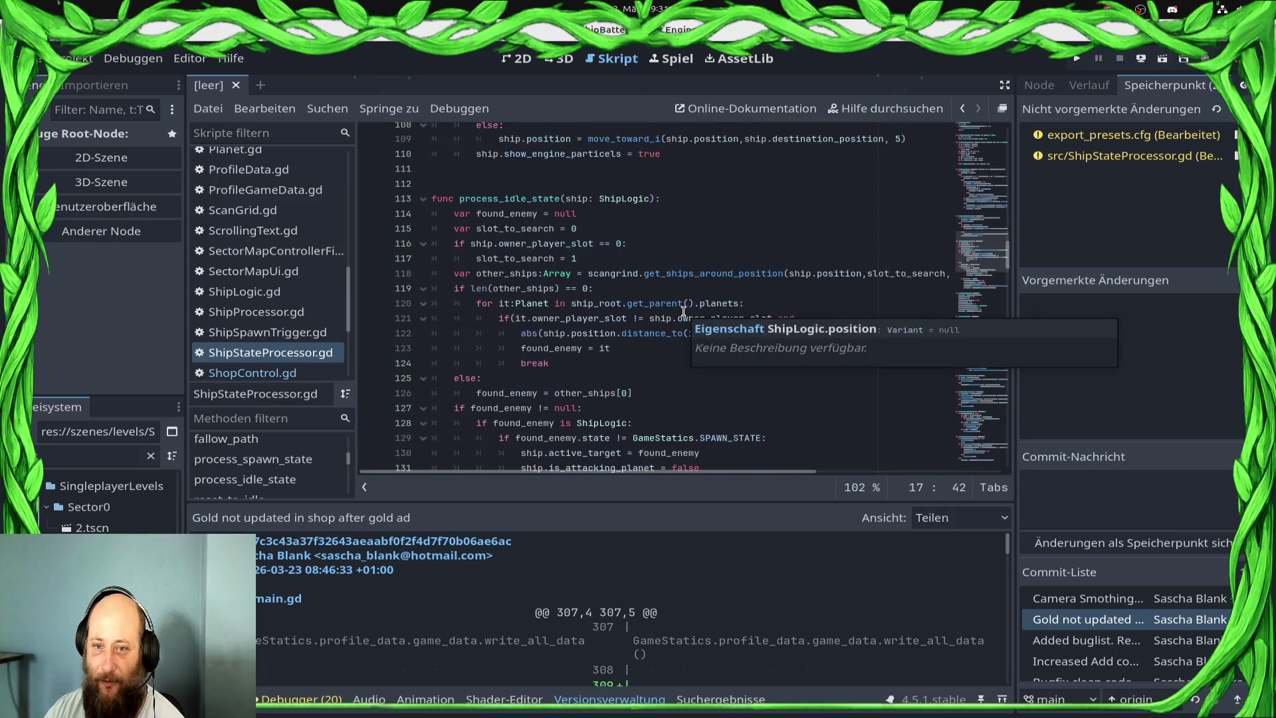
click(633, 365)
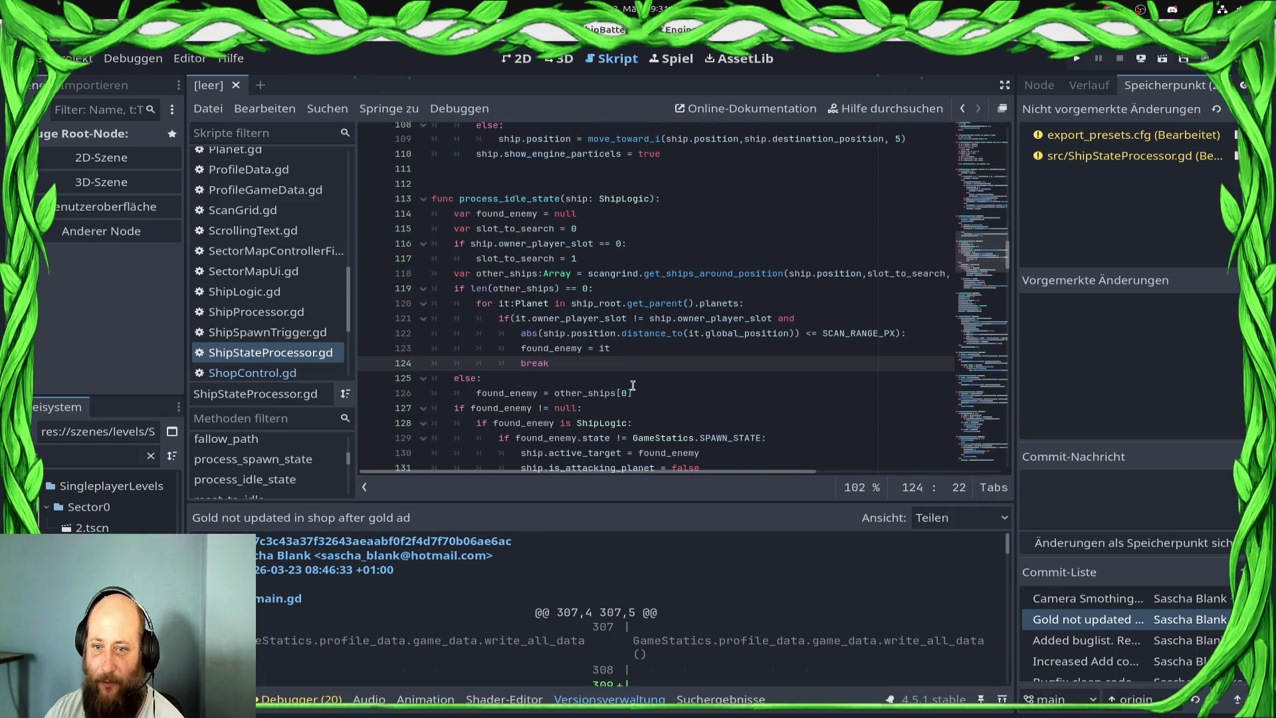
click(630, 380)
click(633, 393)
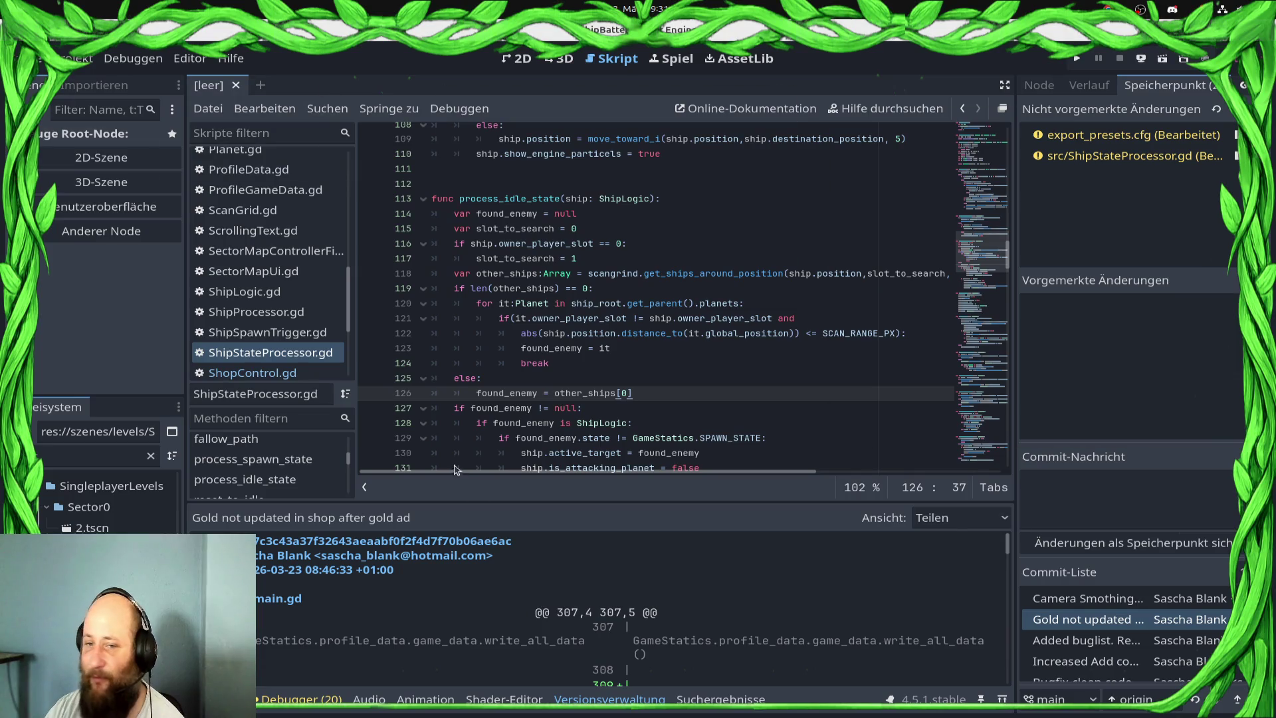
- Add an index_position_in_other_ship_list condition under else, indent found_enemy and index other_ships with that variable
click(665, 379)
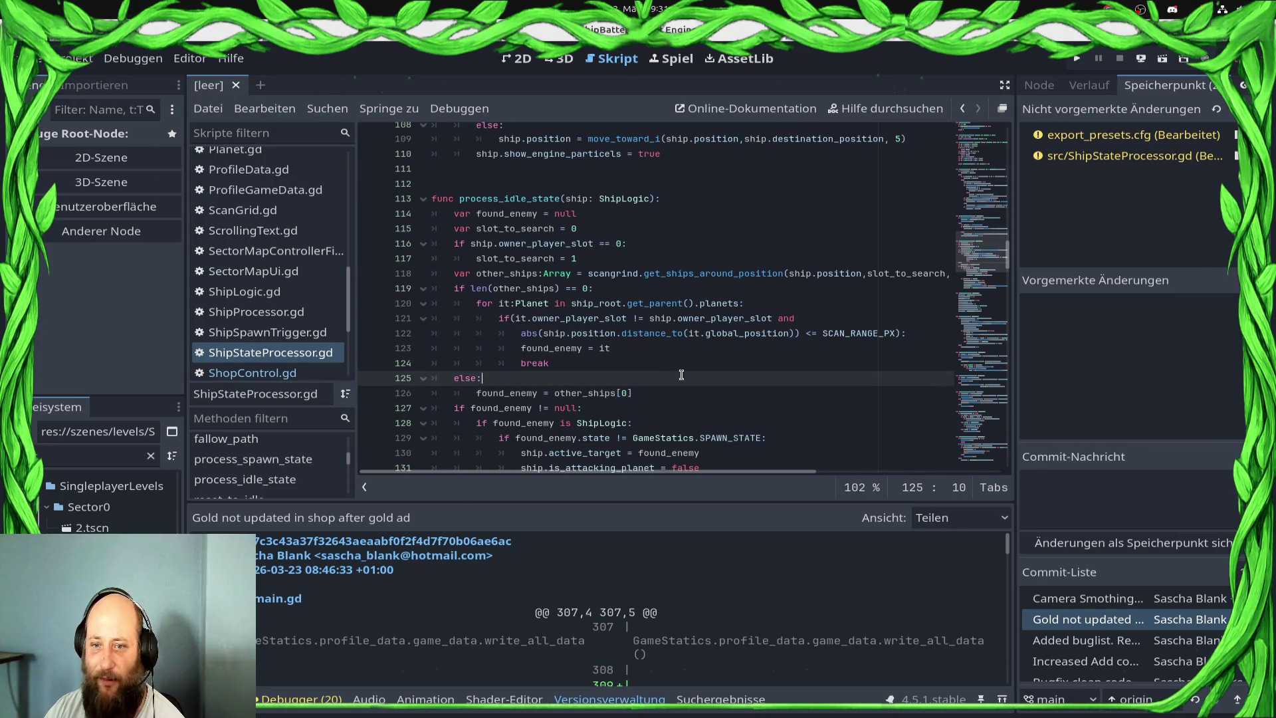
key(Return)
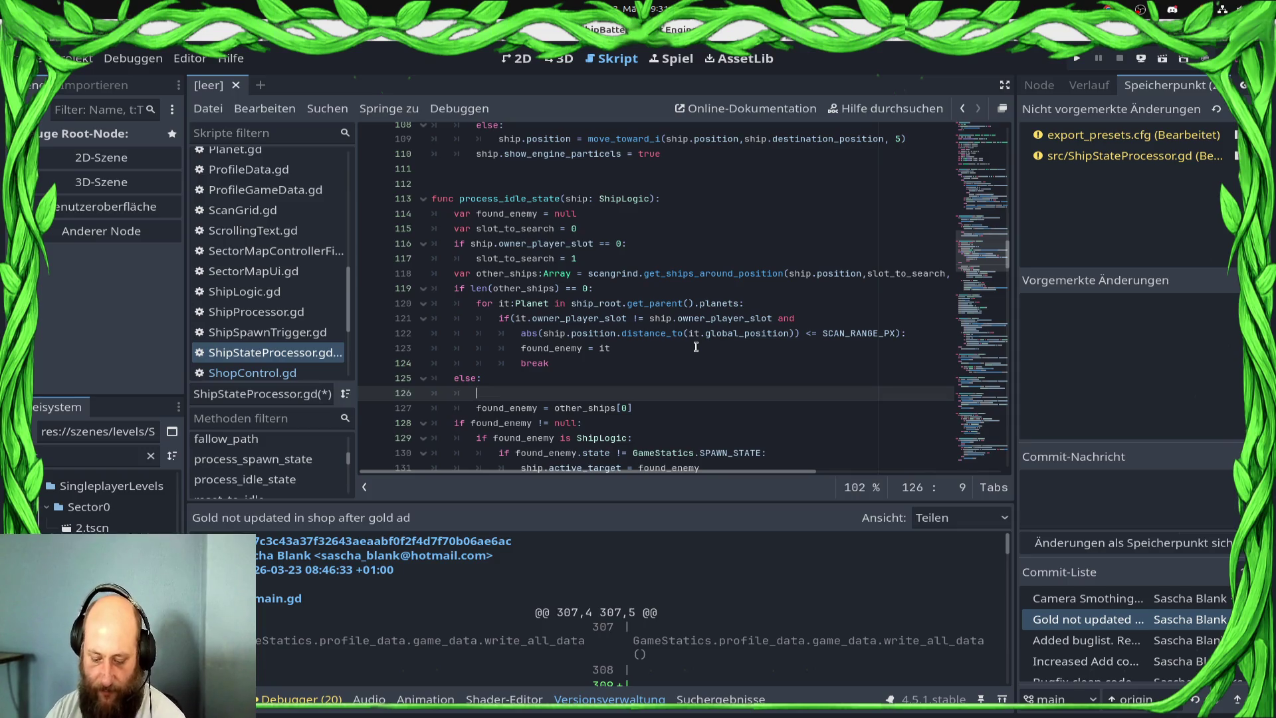
text(if in)
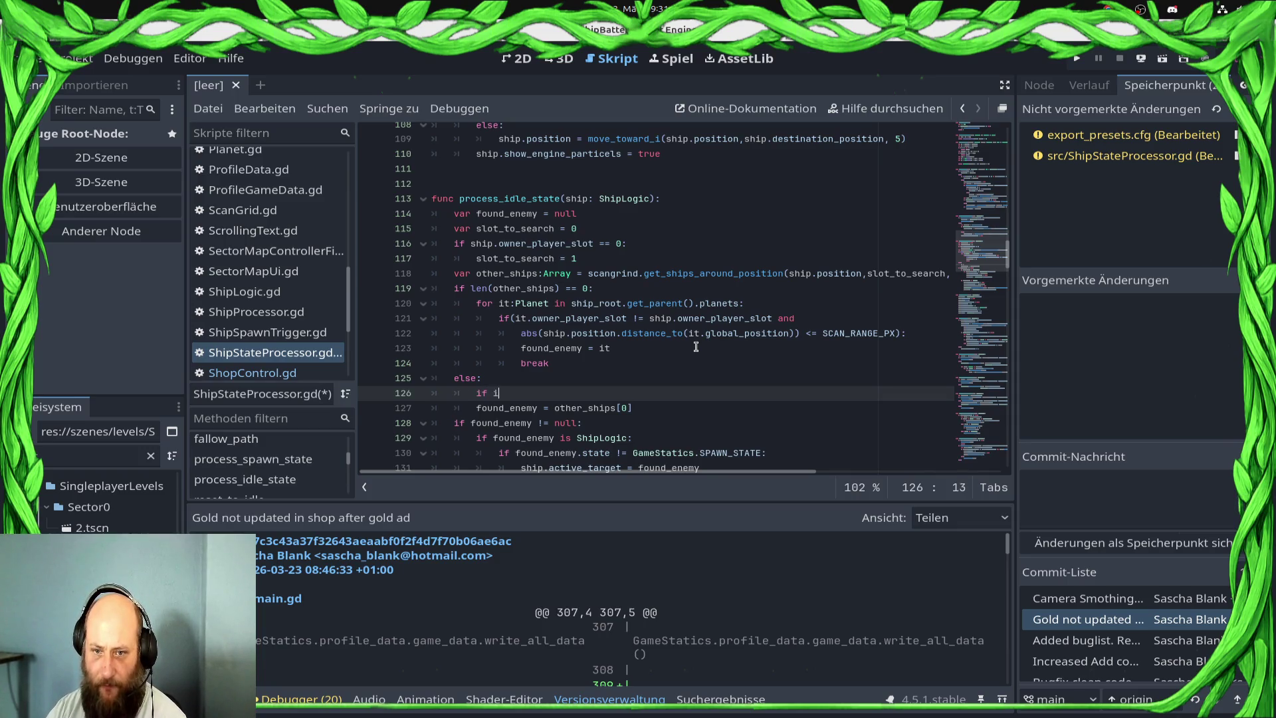
key(Return)
text(== 0:)
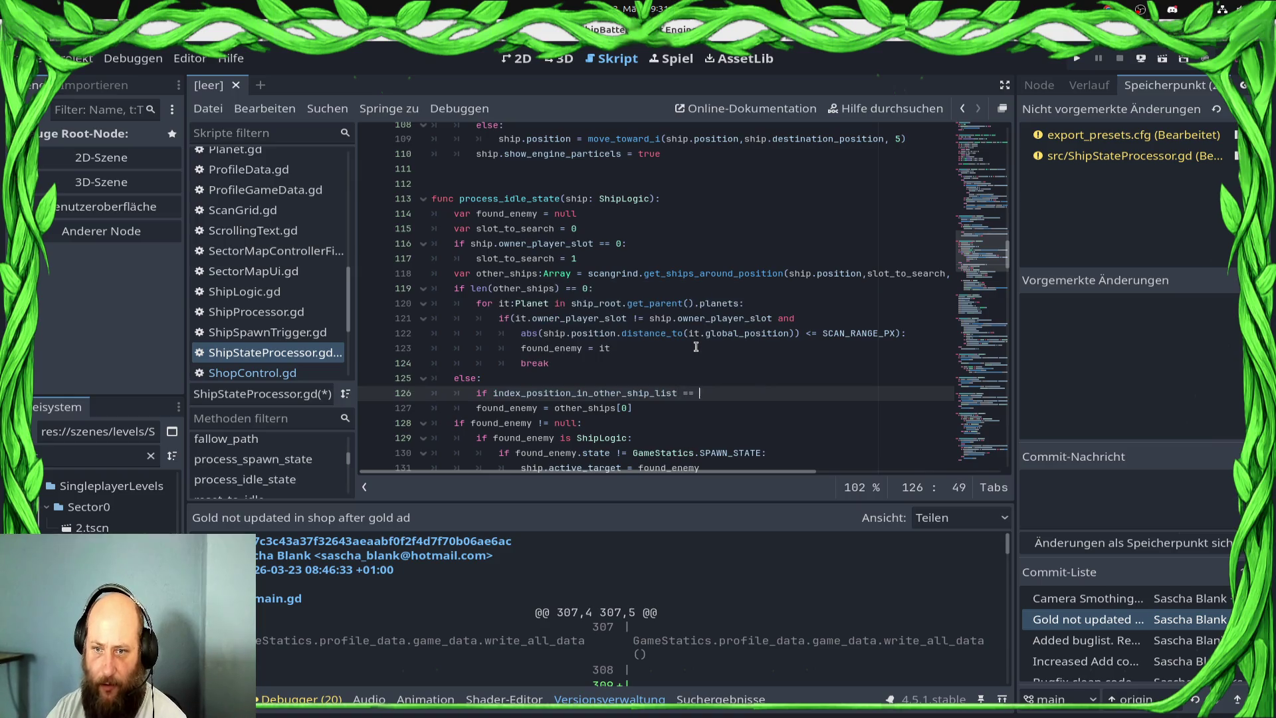
key(Down)
key(Home)
key(Tab)
key(End)
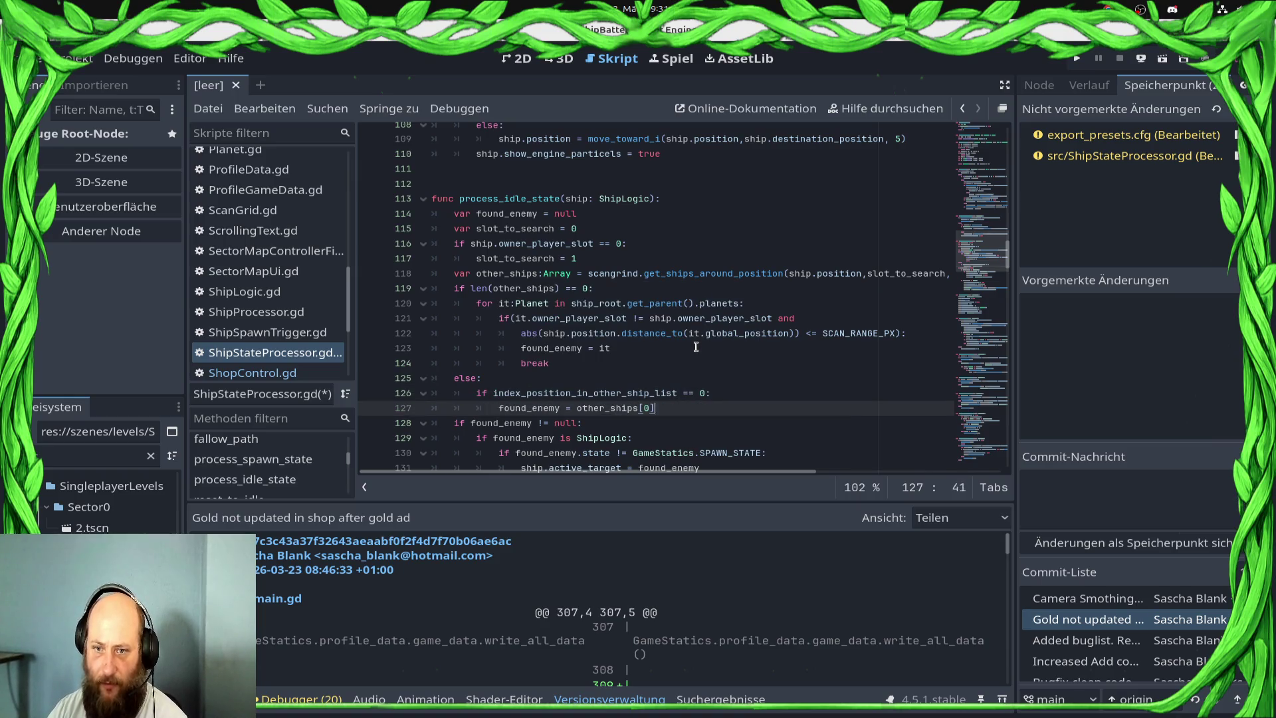
key(Left)
key(BackSpace)
text(in)
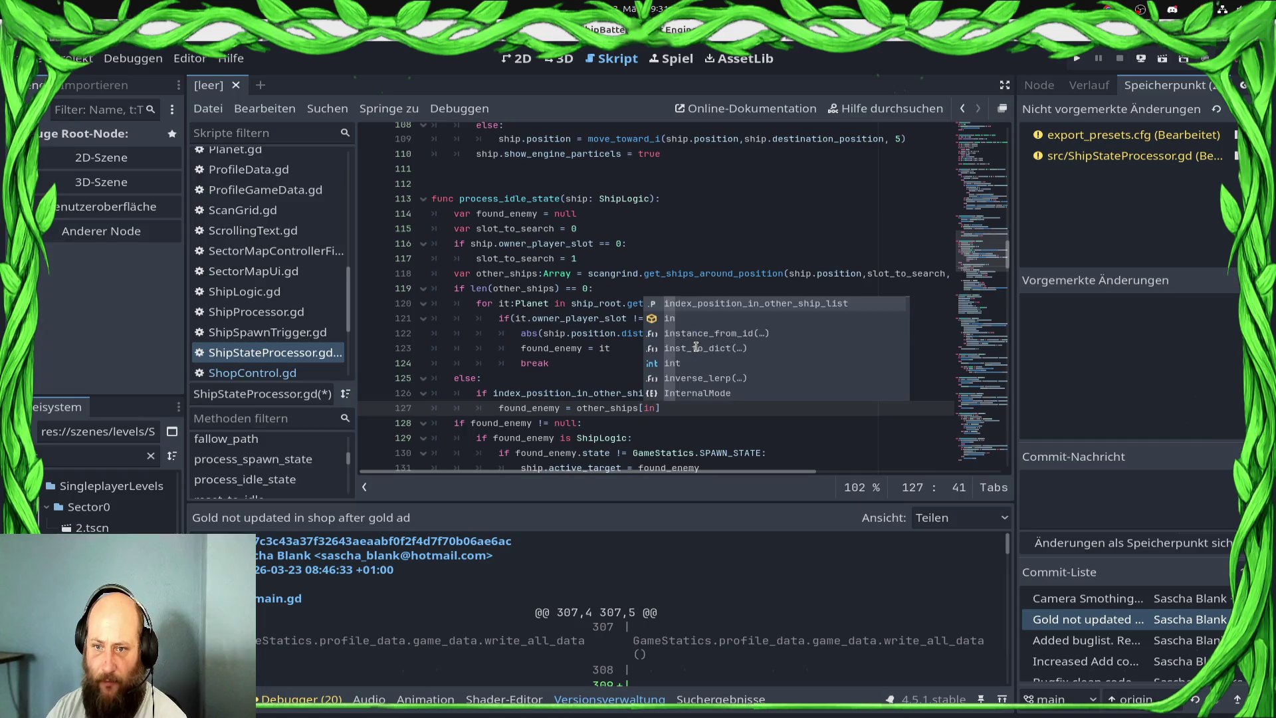
key(Return)
- Rewrite the condition as 'if index_position_in_other_ship_list < len(other_ships):'
key(Up)
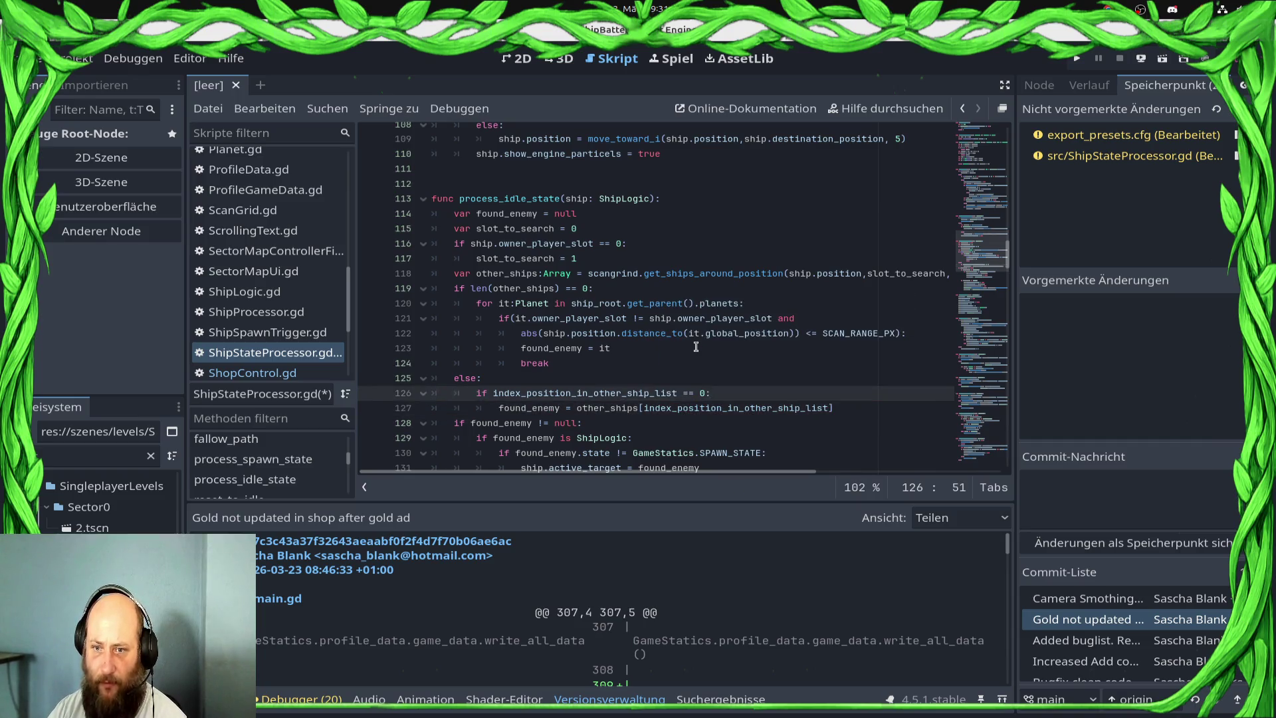
key(shift+Home)
text(if inde)
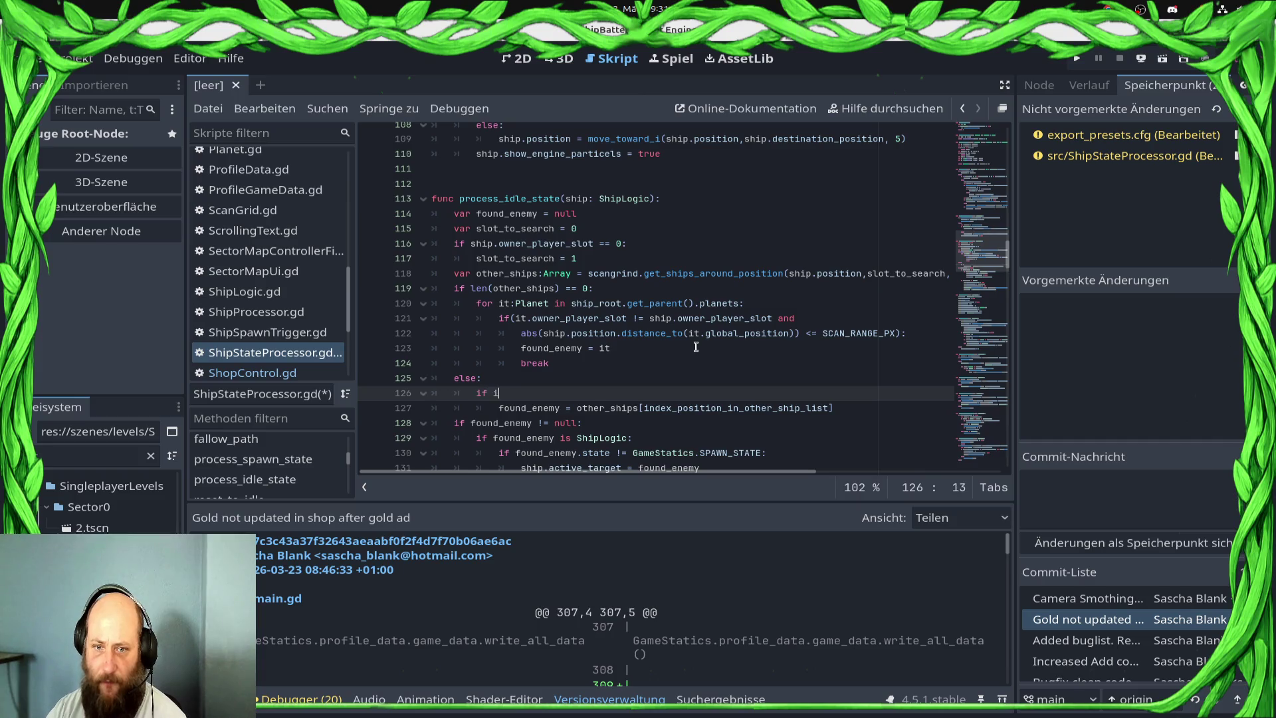
key(Return)
text(< )
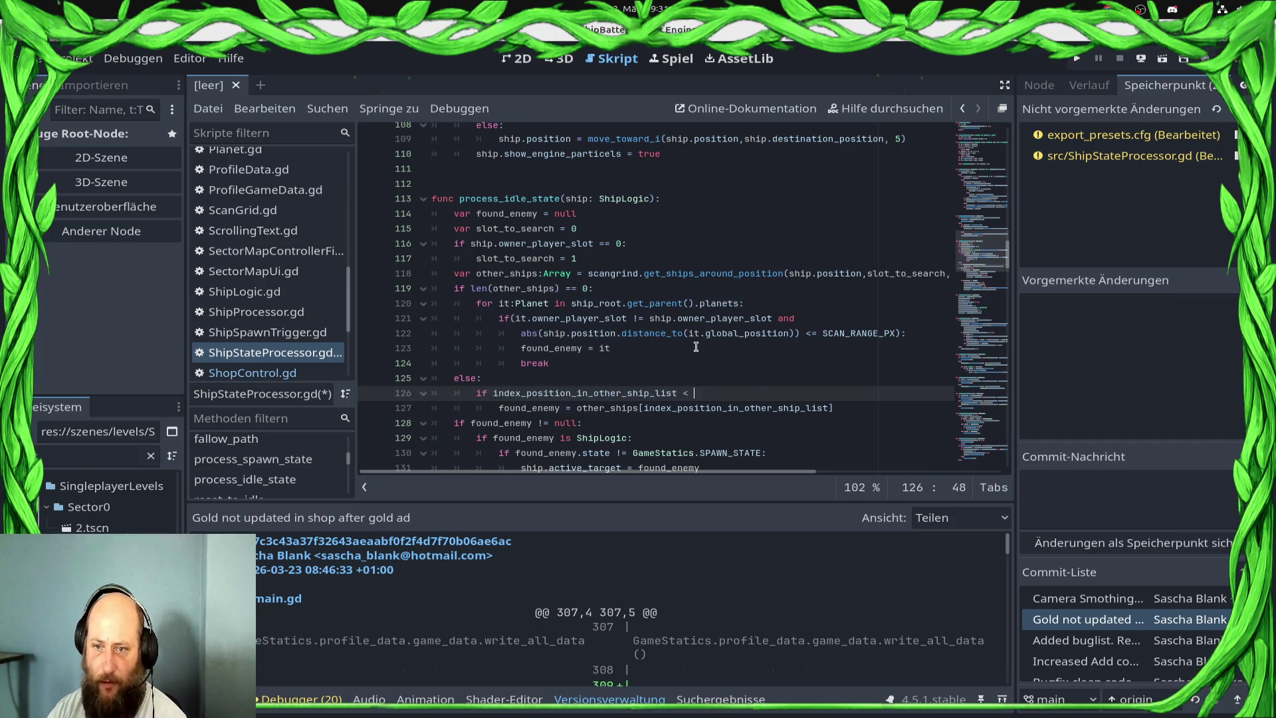
text(len()
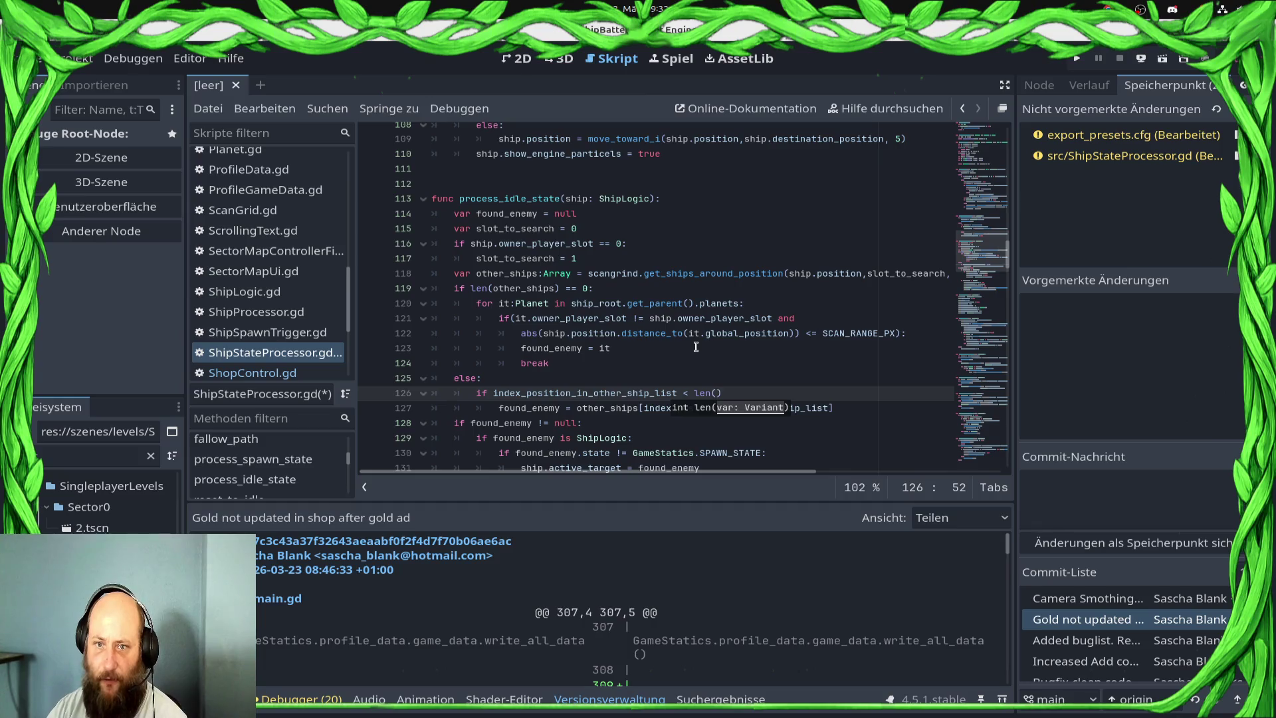
text(other_)
key(Return)
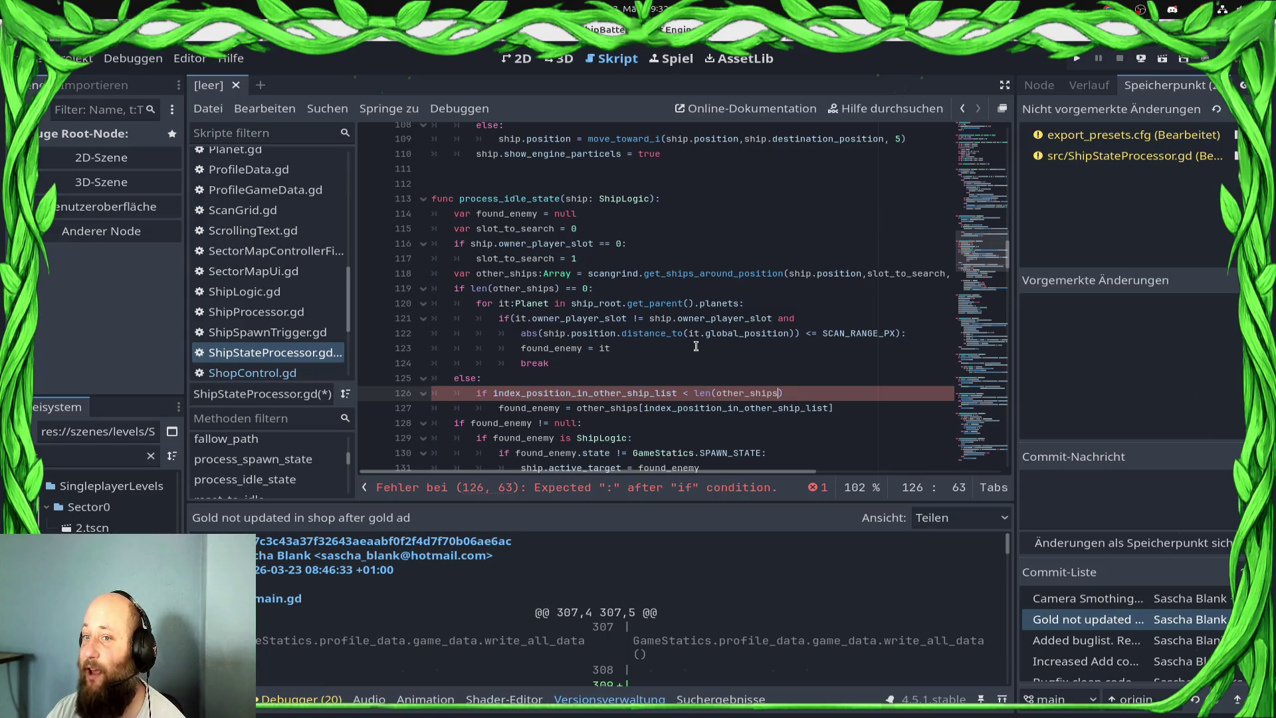
text():)
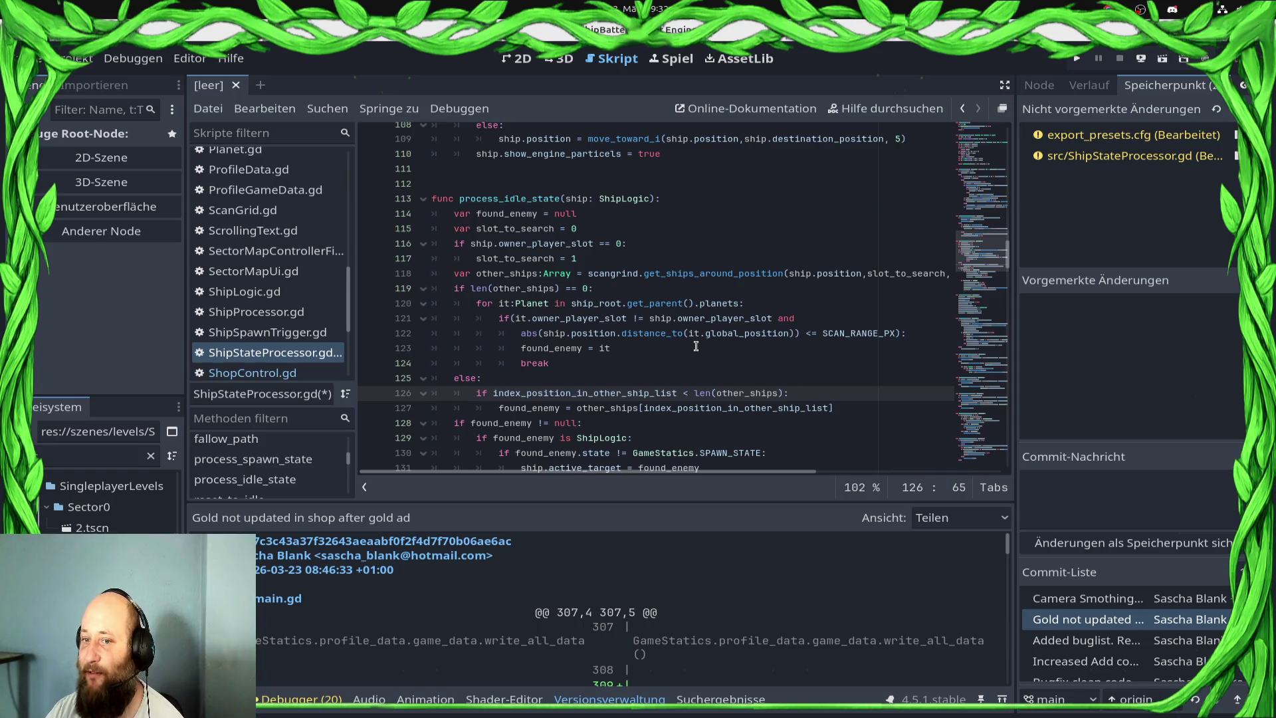
key(Down)
key(End)
key(Return)
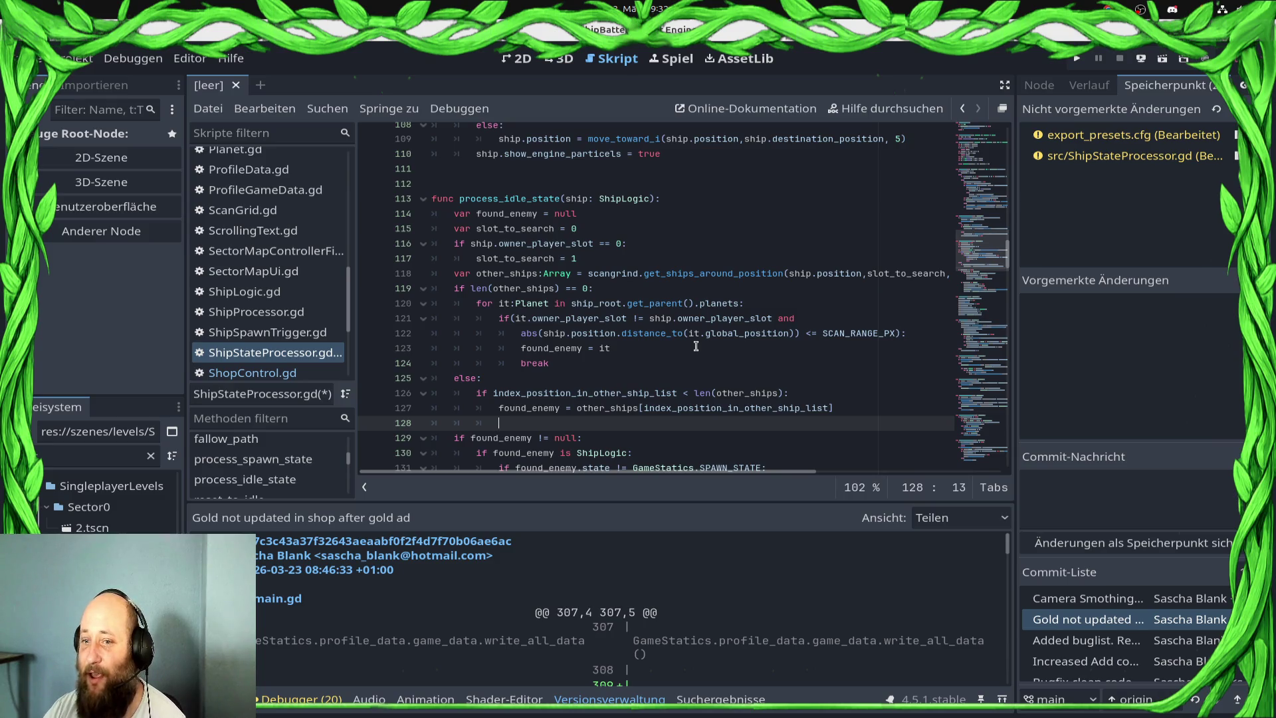
key(Up)
key(Up)
key(Up)
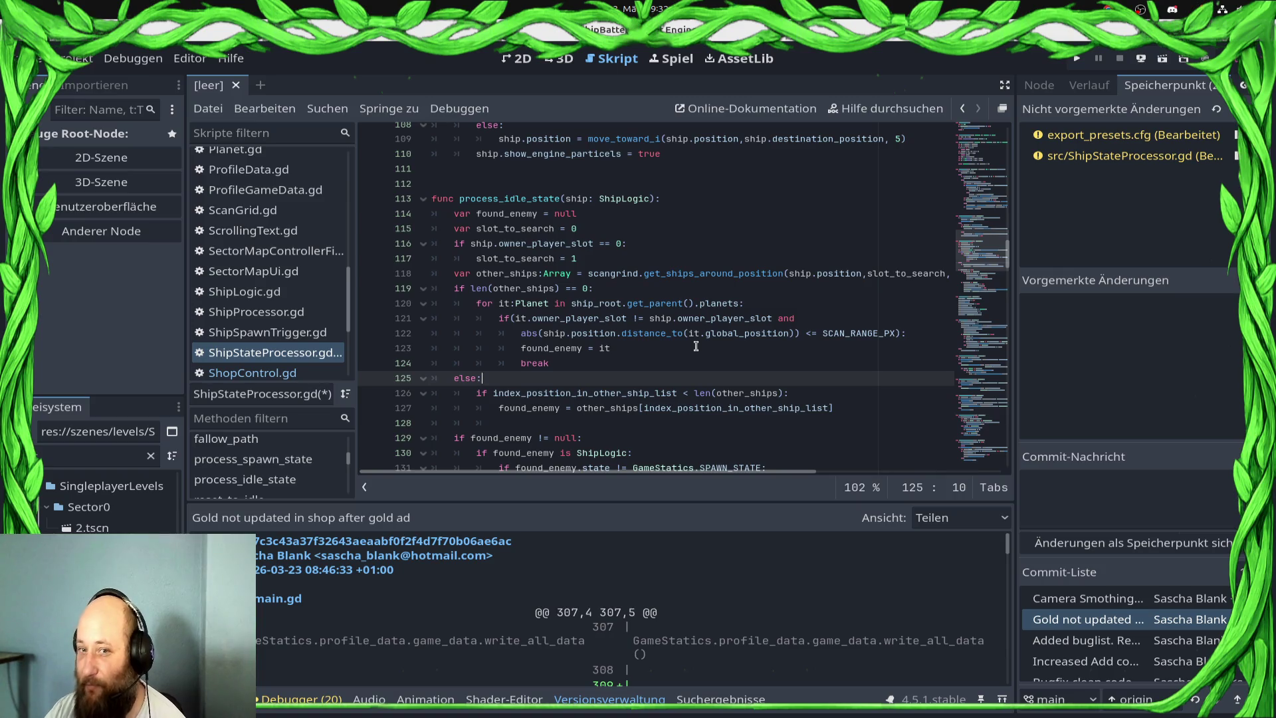
key(Down)
key(Down)
key(Down)
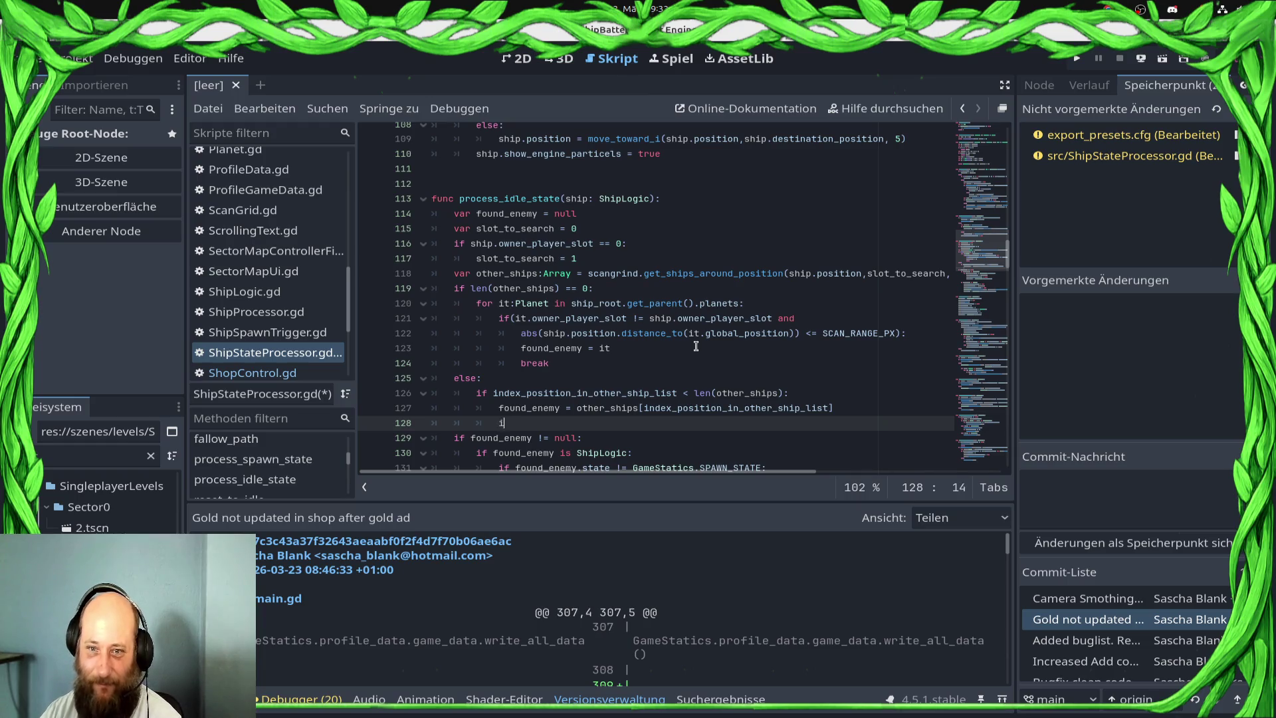
text(ndex_position_in_other_ship_list += 1)
- Increment index_position_in_other_ship_list, and add an else branch resetting it to 0
key(Return)
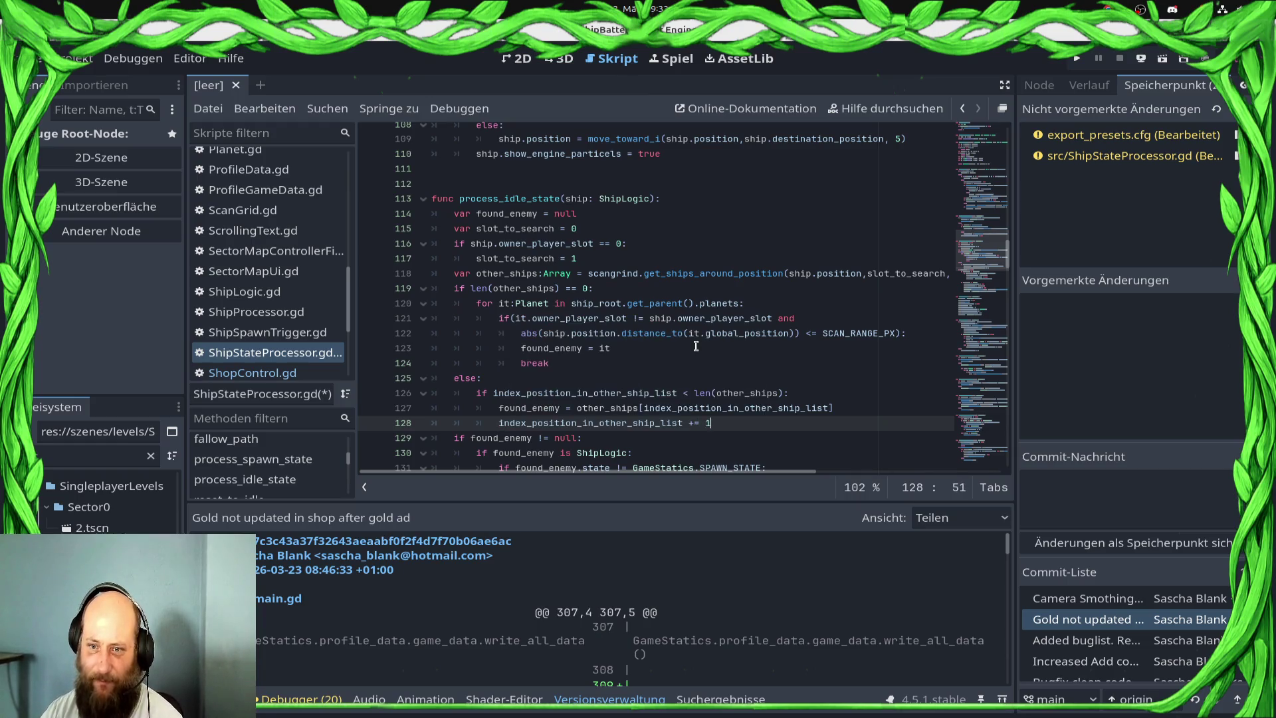
key(Return)
text(else:)
key(Return)
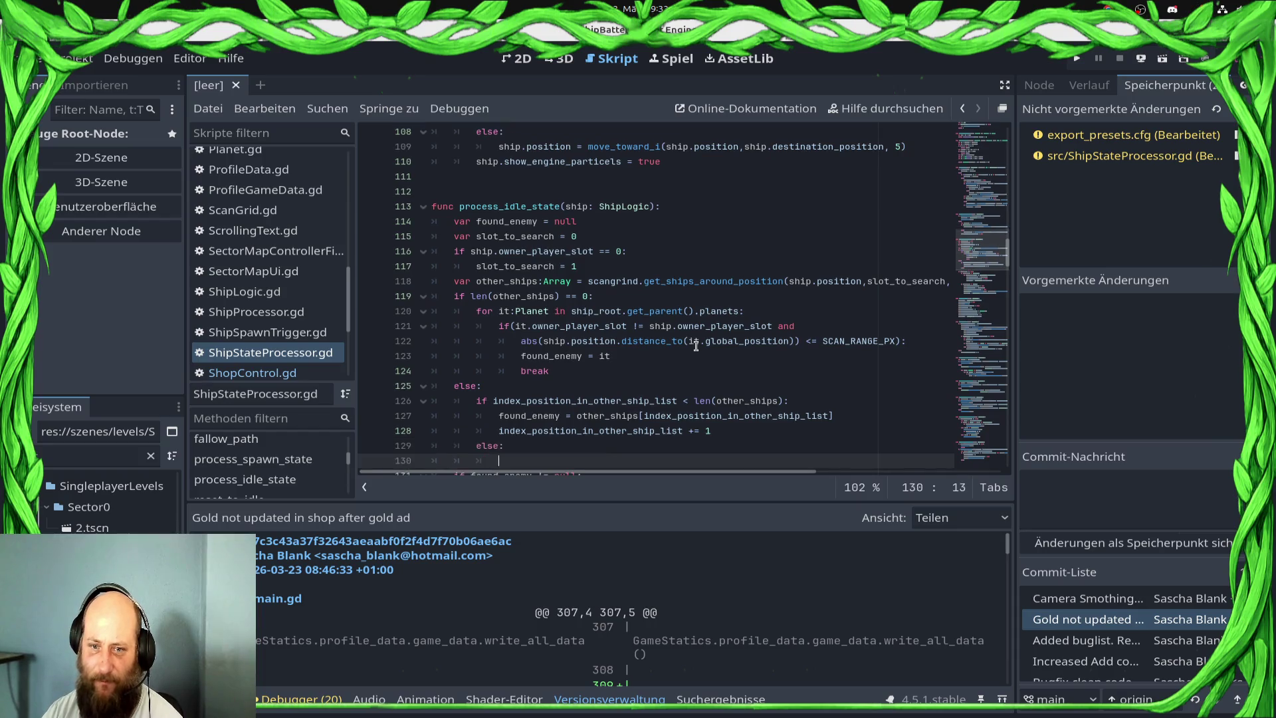
text(in)
key(Return)
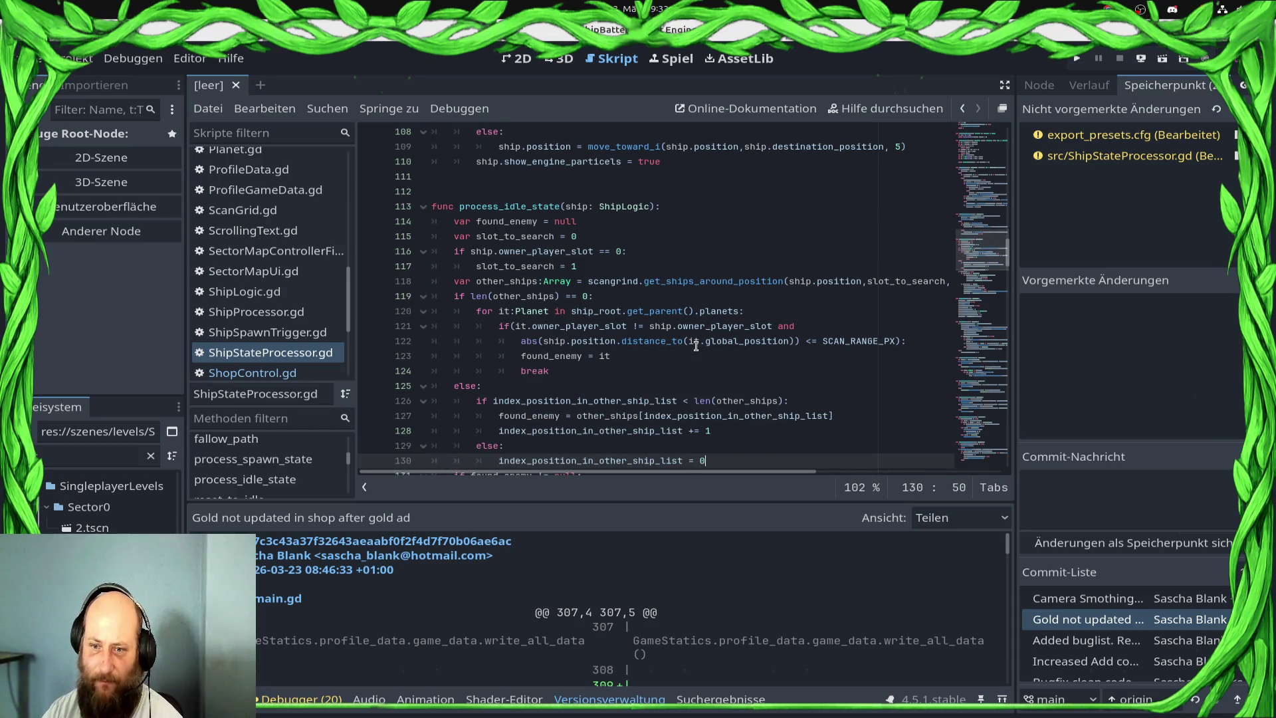
key(Return)
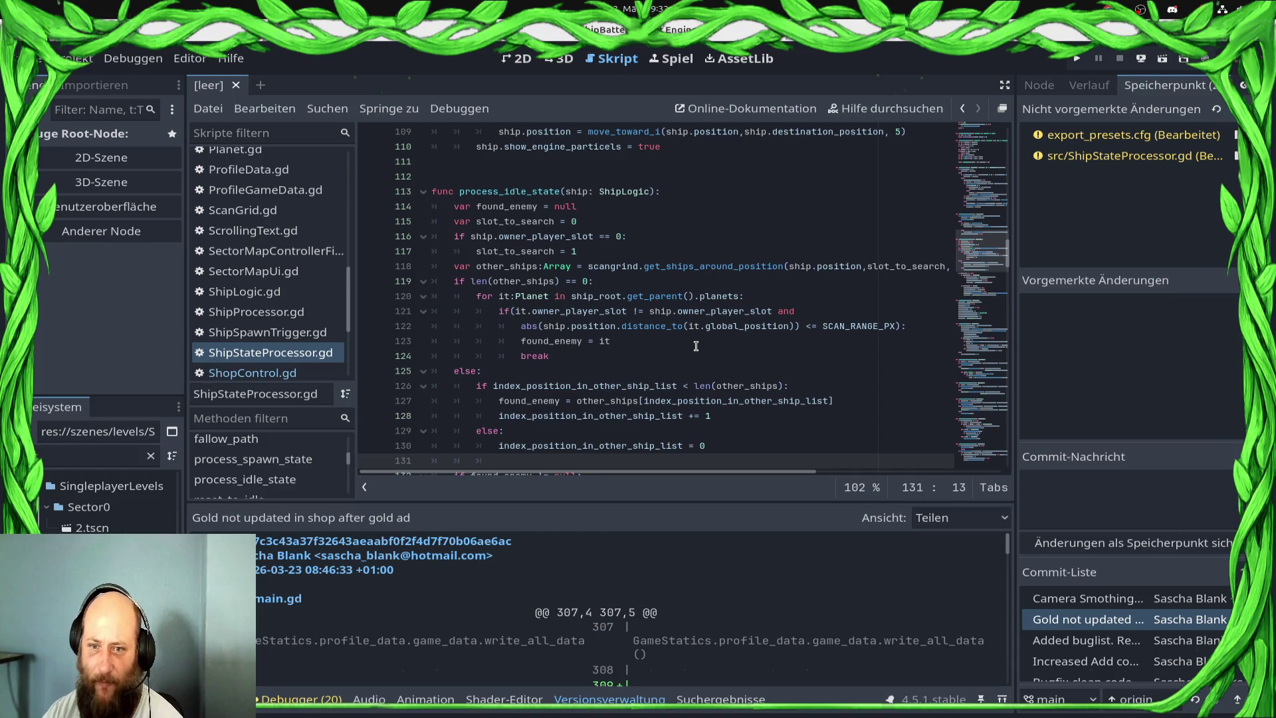
- Move the found_enemy assignment below the if/else block, save the script and run the project
key(Up)
key(Up)
key(Up)
key(Down)
key(Down)
key(Down)
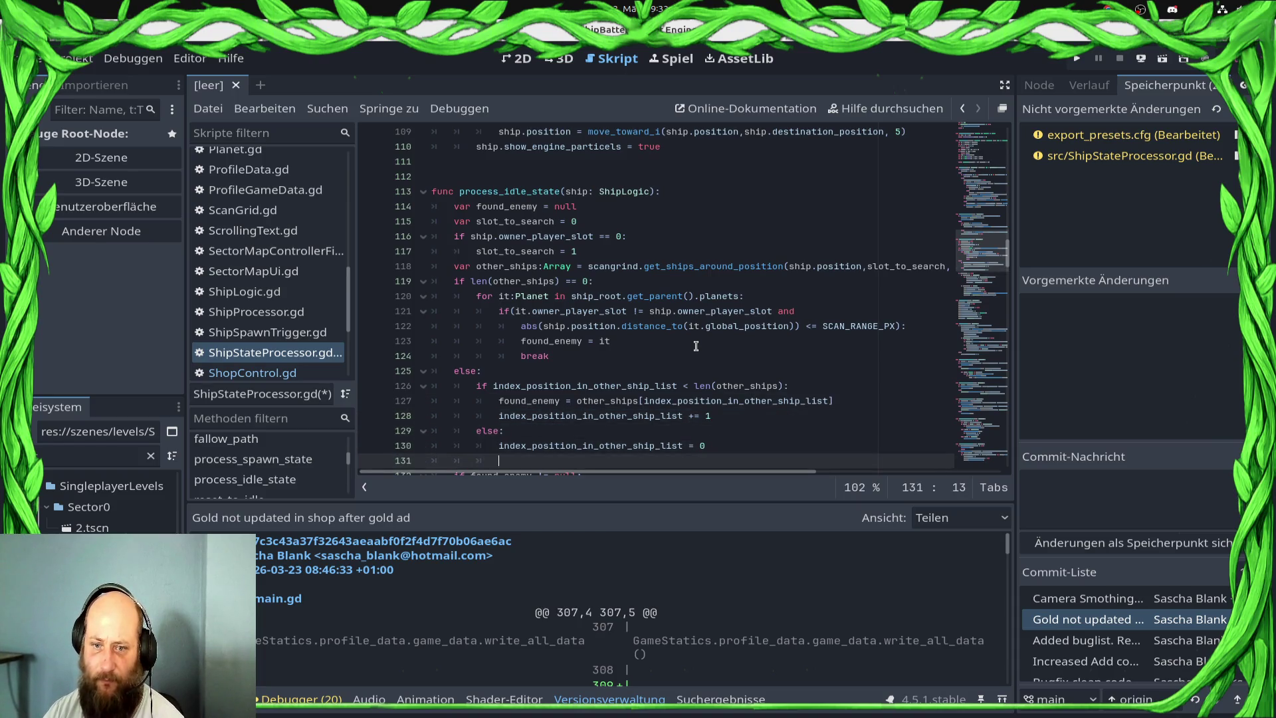
text(found_enemy = other_ships[index_position_in_other_ship_list])
key(shift+Tab)
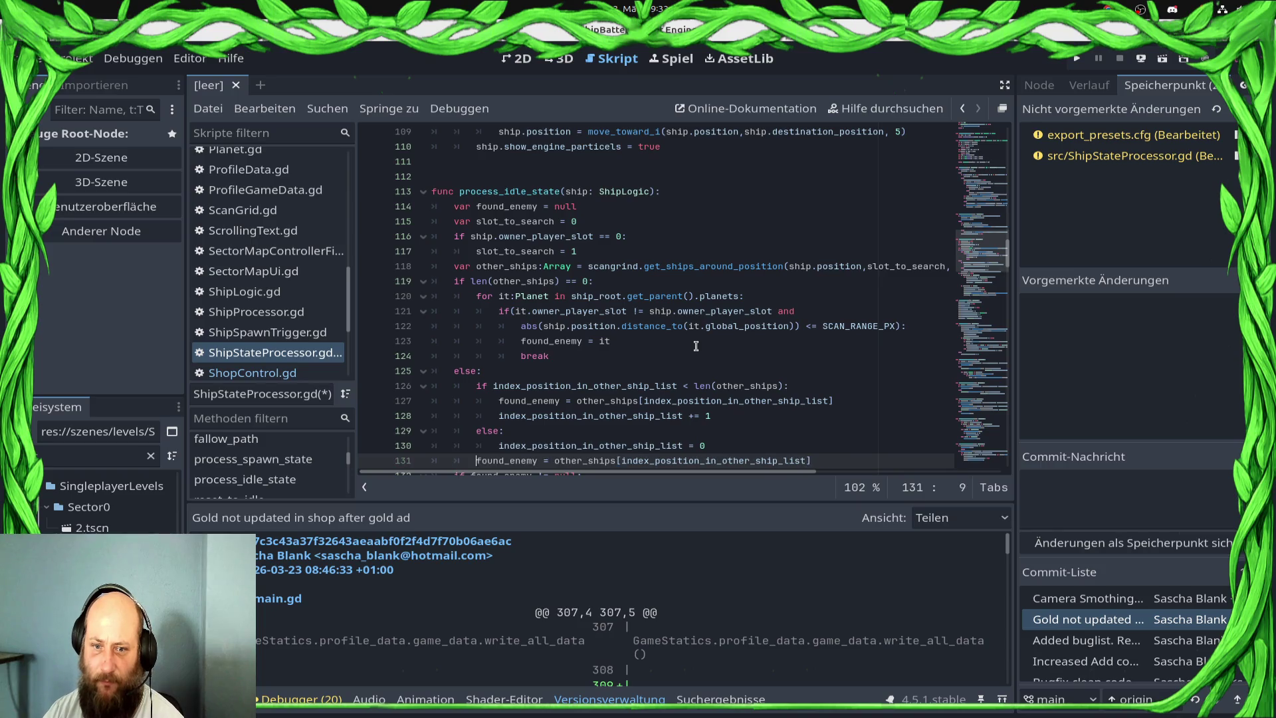
key(Up)
key(Up)
key(Up)
key(shift+Home)
key(BackSpace)
key(BackSpace)
key(BackSpace)
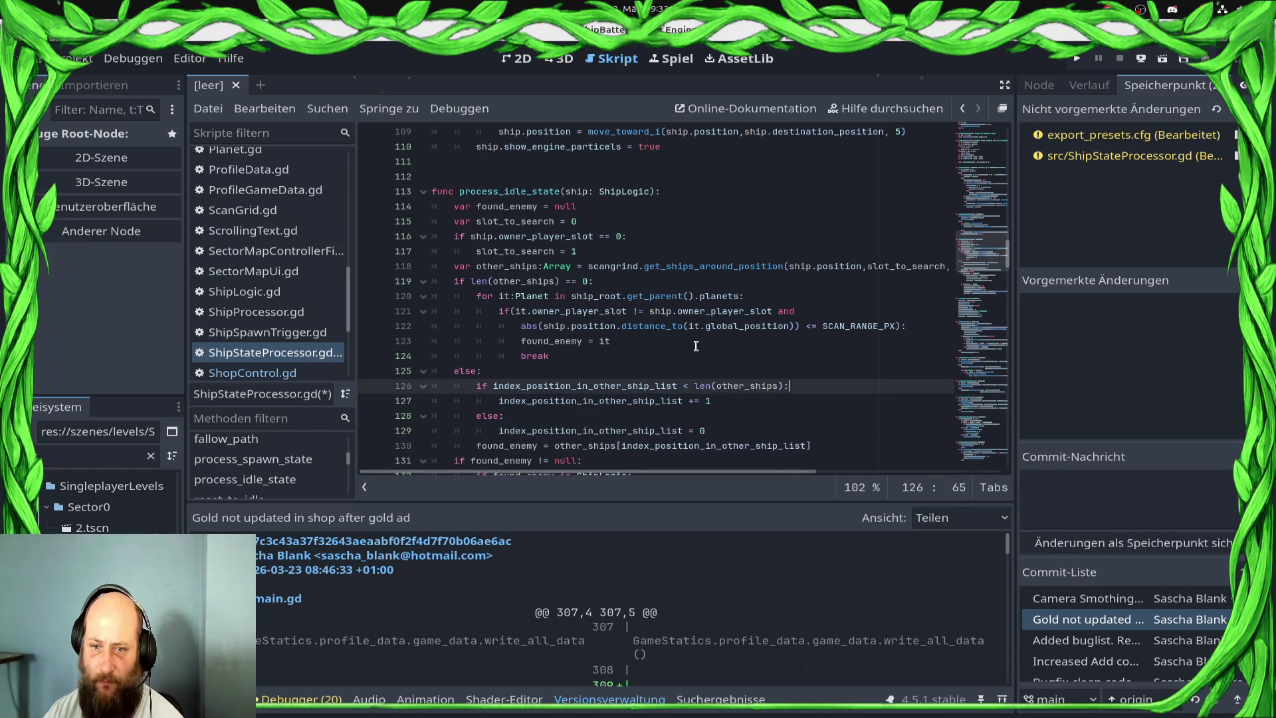
key(ctrl+s)
key(Down)
key(Down)
key(Down)
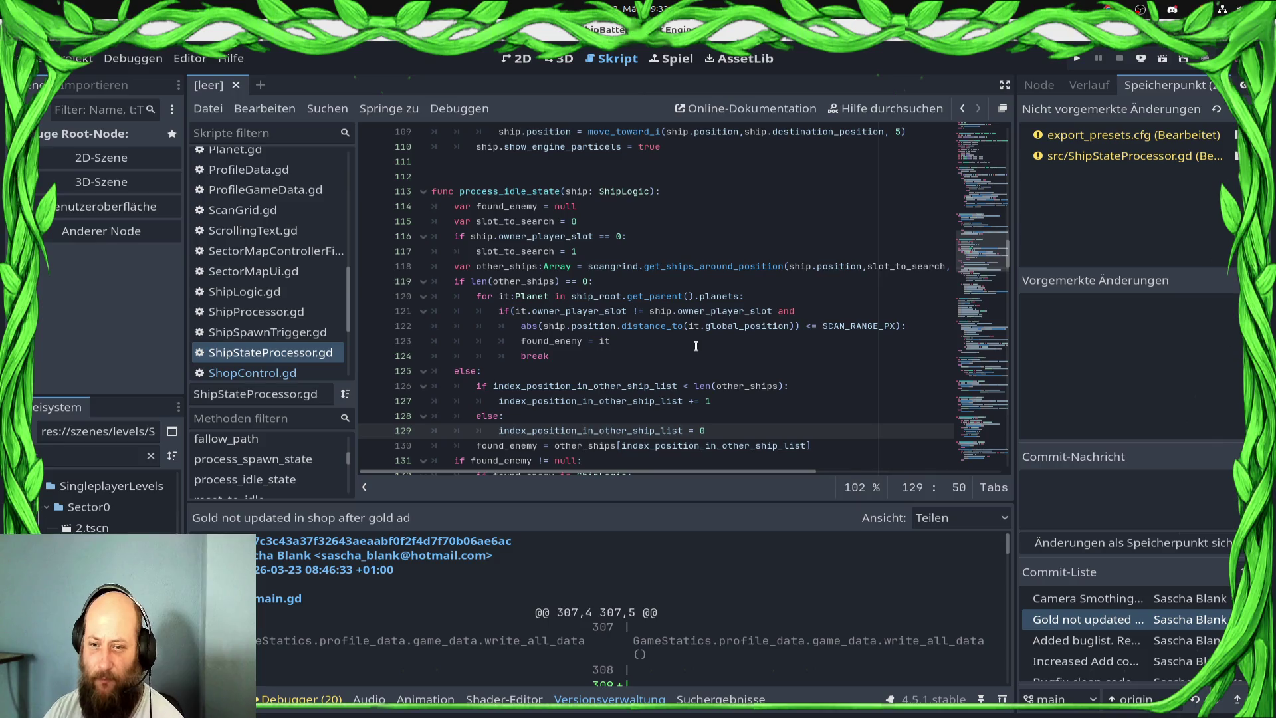
click(1078, 59)
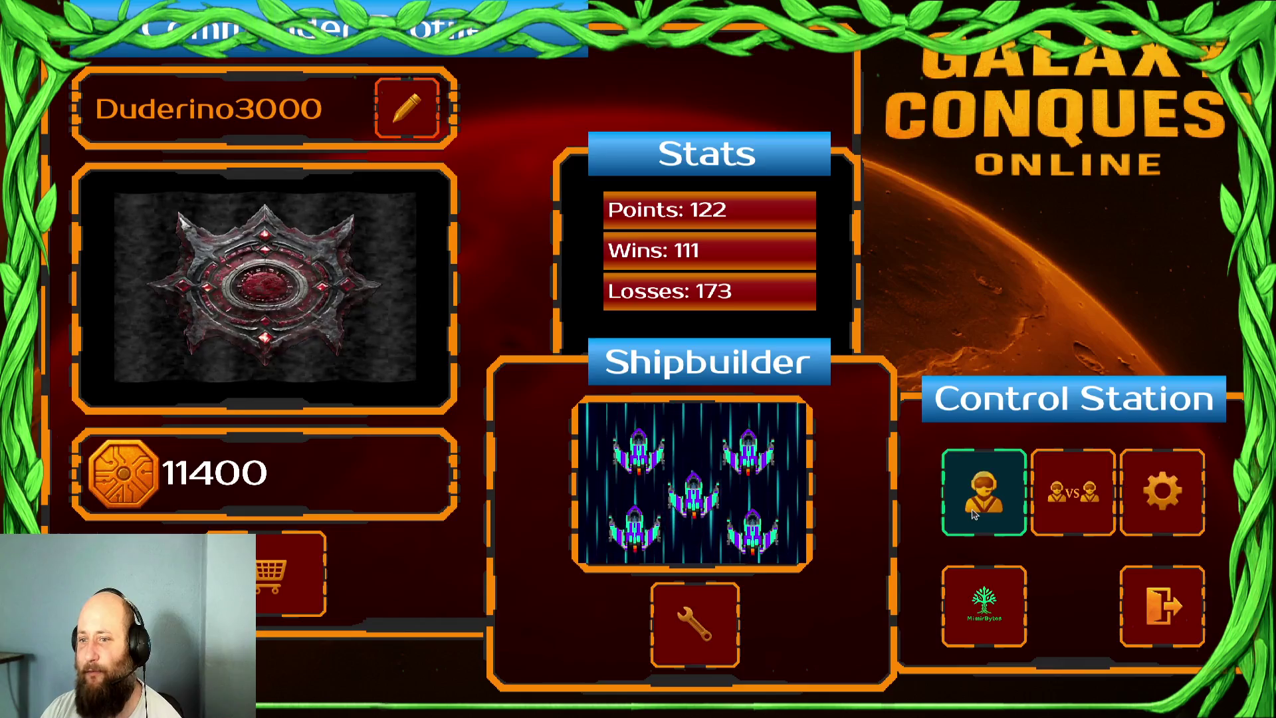
- Start the Draxal Homesector mission as campaign commander with the lose-one-battle tactical bonus
click(972, 514)
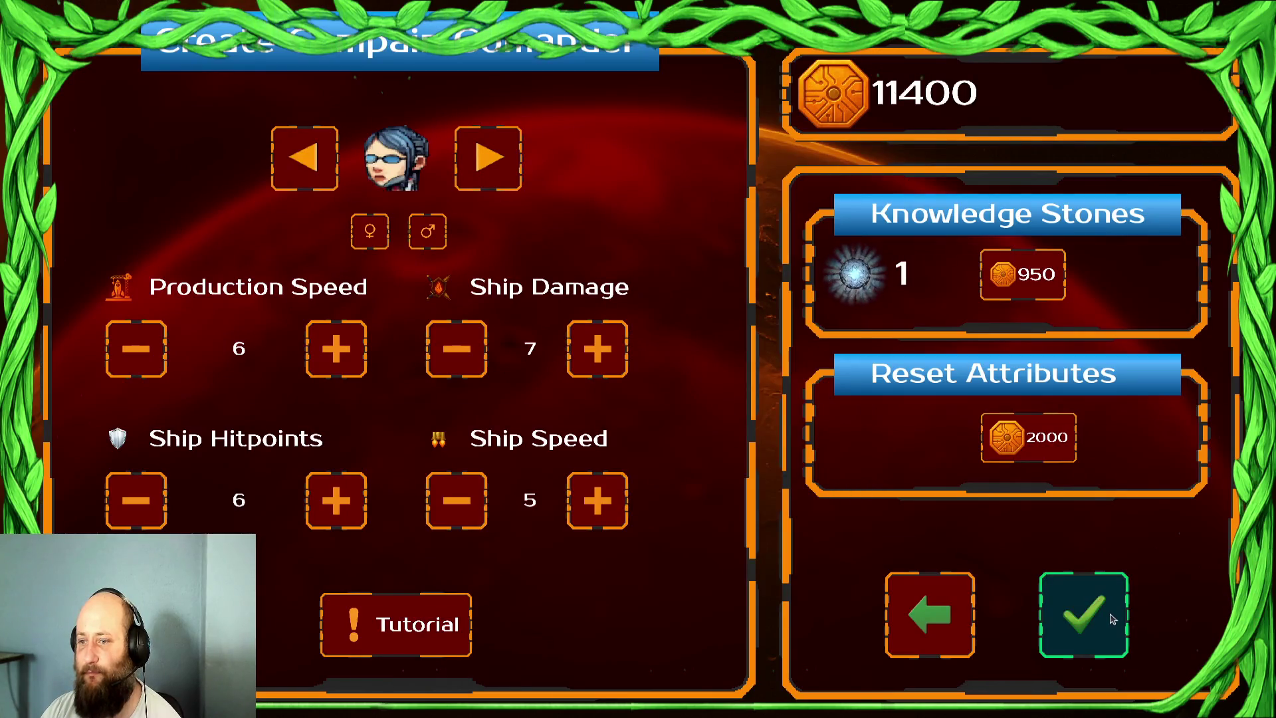
click(1114, 620)
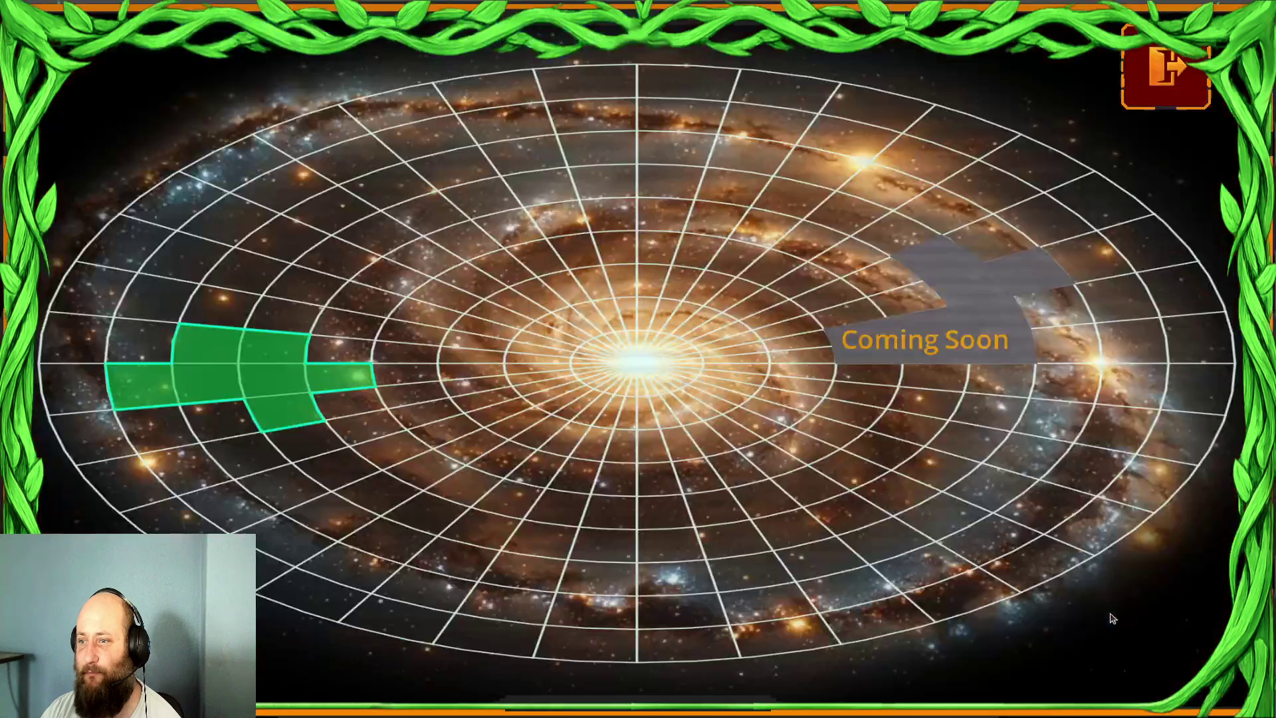
click(276, 407)
click(658, 522)
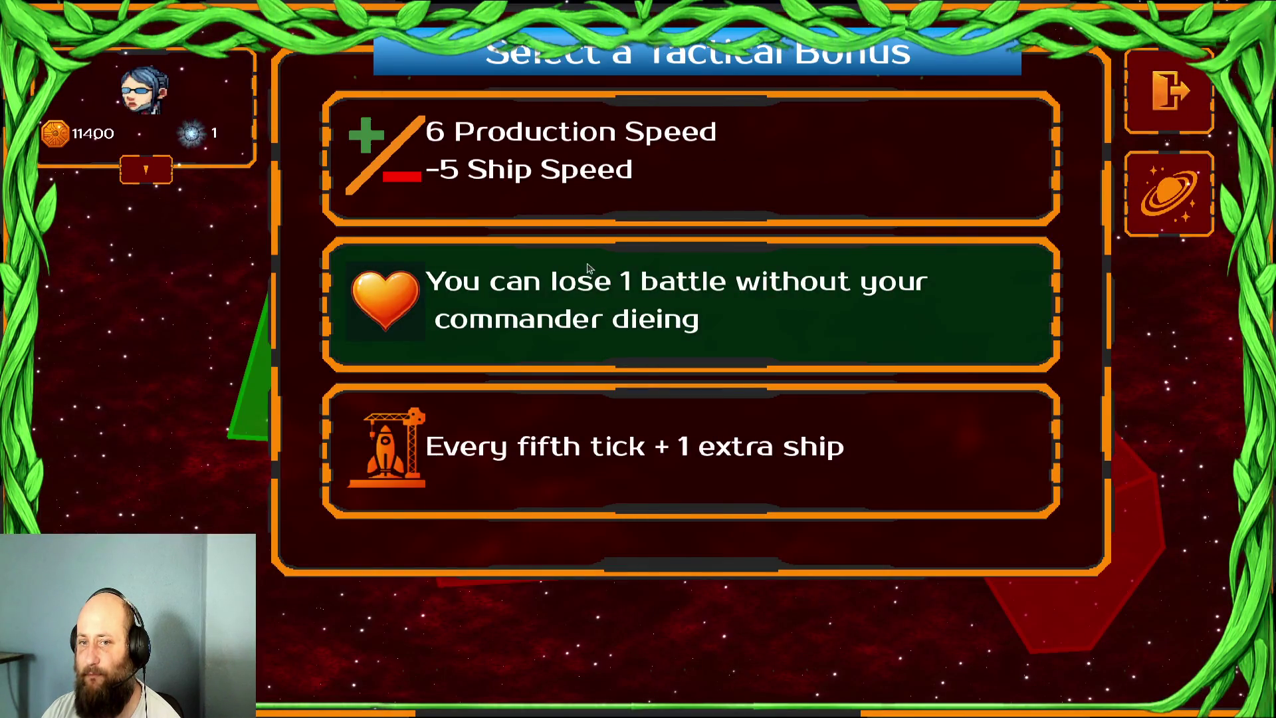
click(635, 307)
click(575, 404)
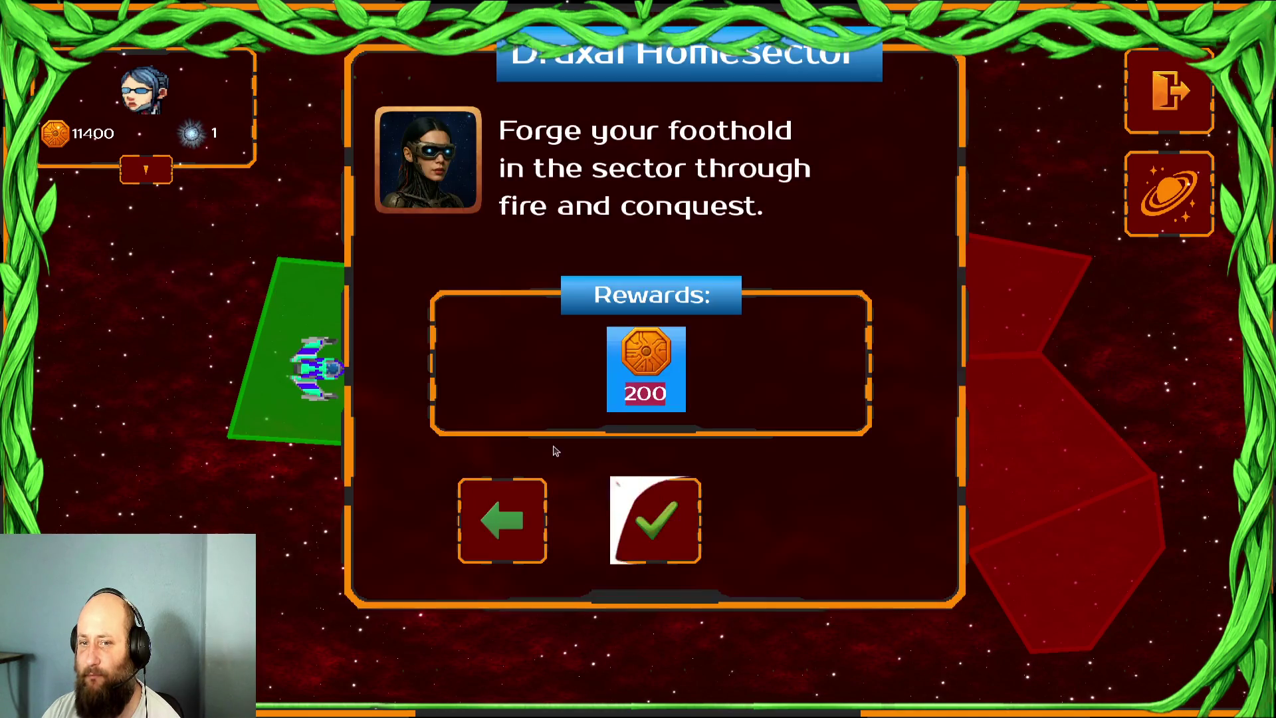
click(658, 518)
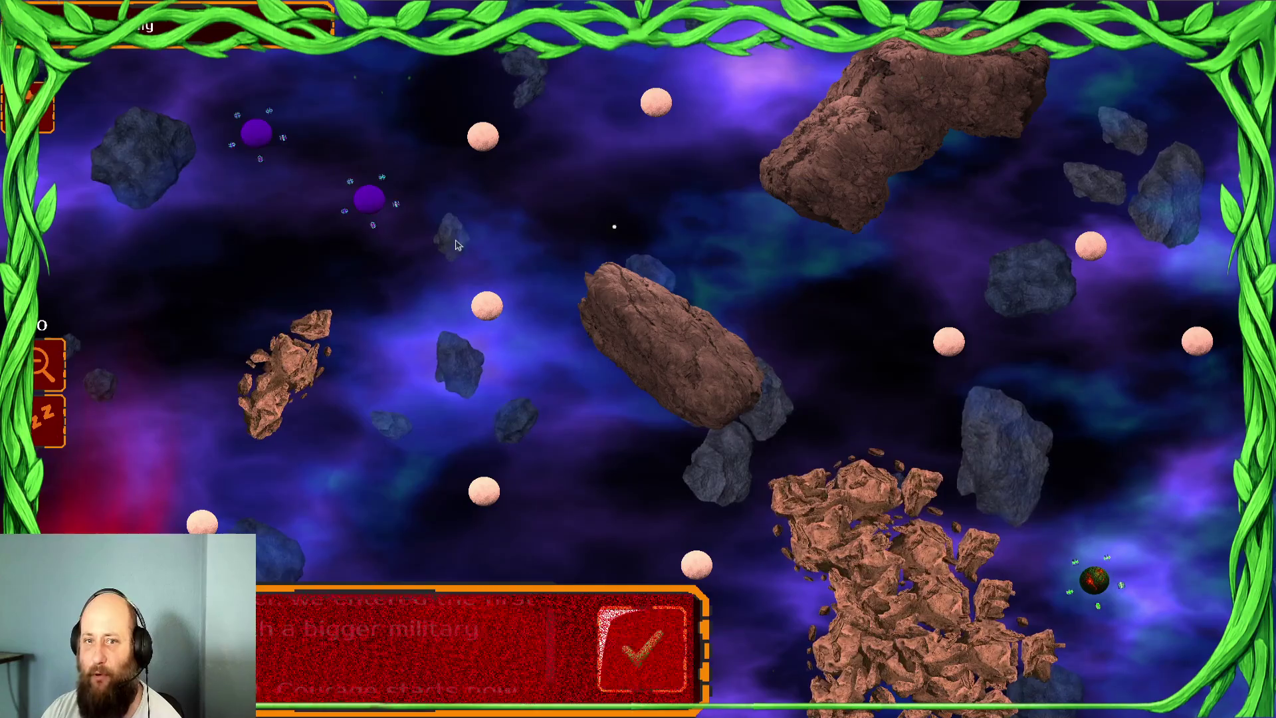
- Dismiss the mission message and send ships from the upper-left purple planets against the right-hand planet
click(658, 643)
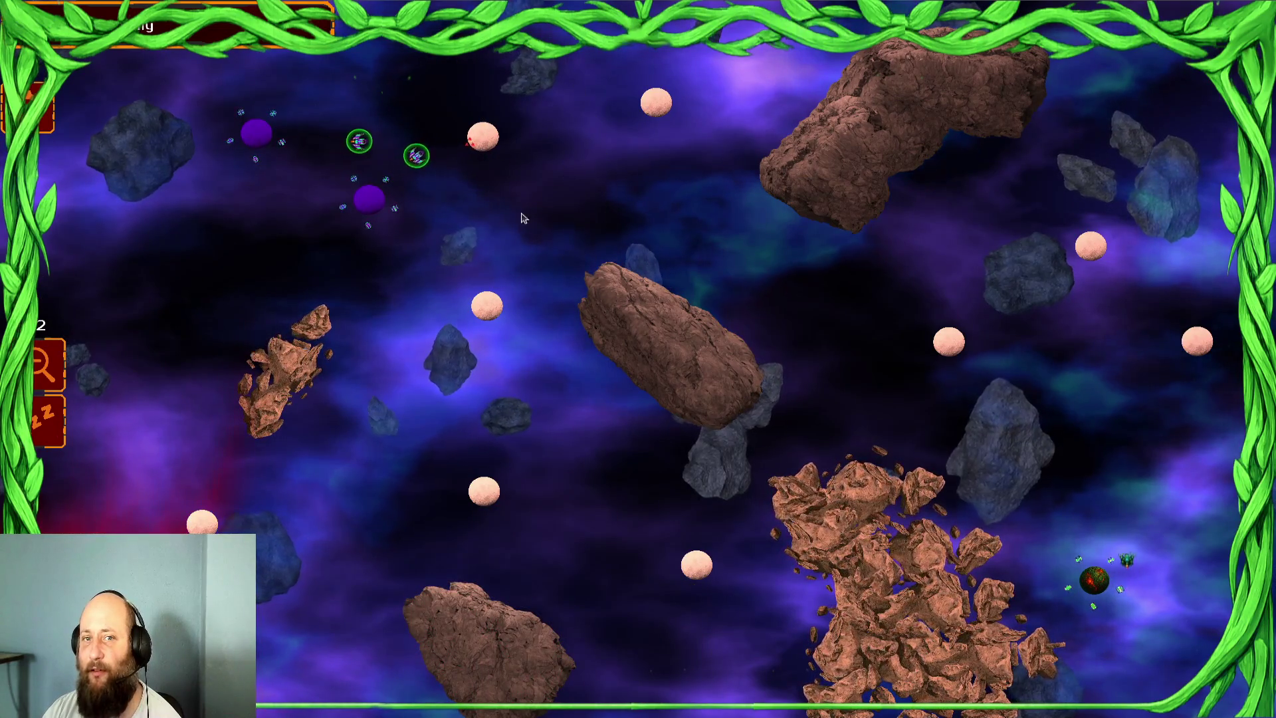
drag(338, 230, 432, 279)
right_click(483, 309)
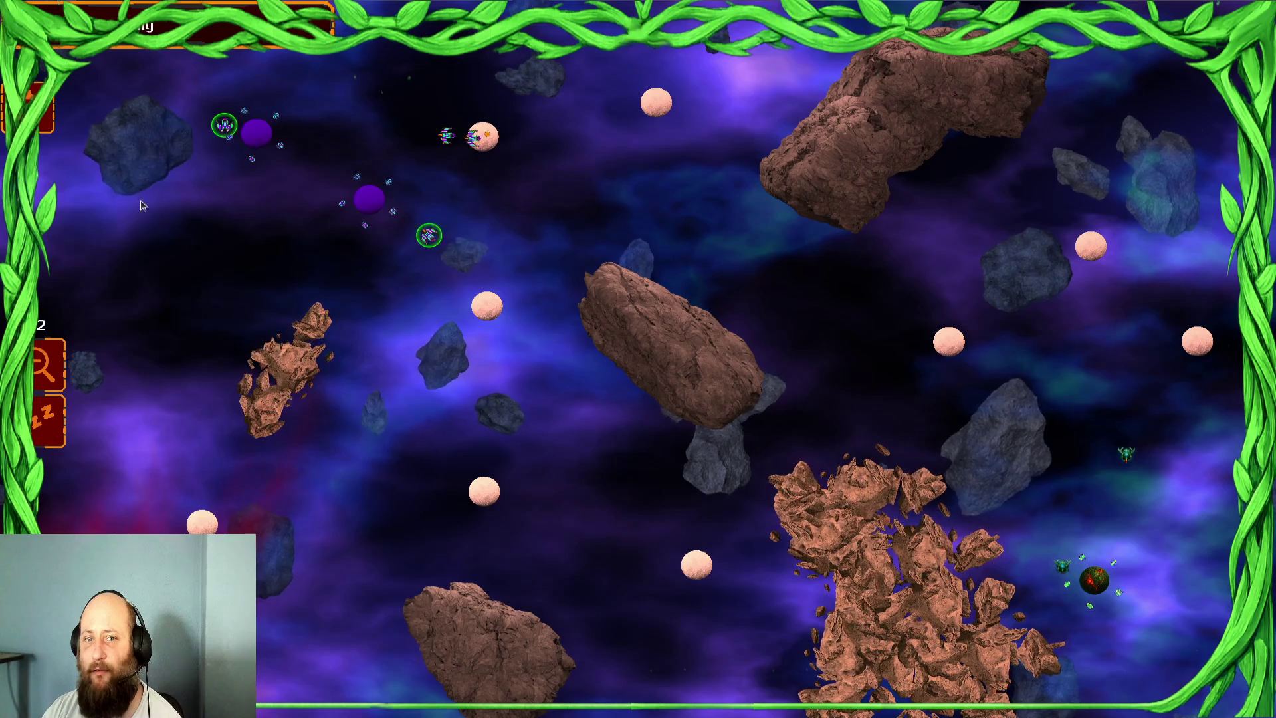
mouse_move(335, 205)
mouse_down()
mouse_move(437, 240)
mouse_move(439, 253)
mouse_up()
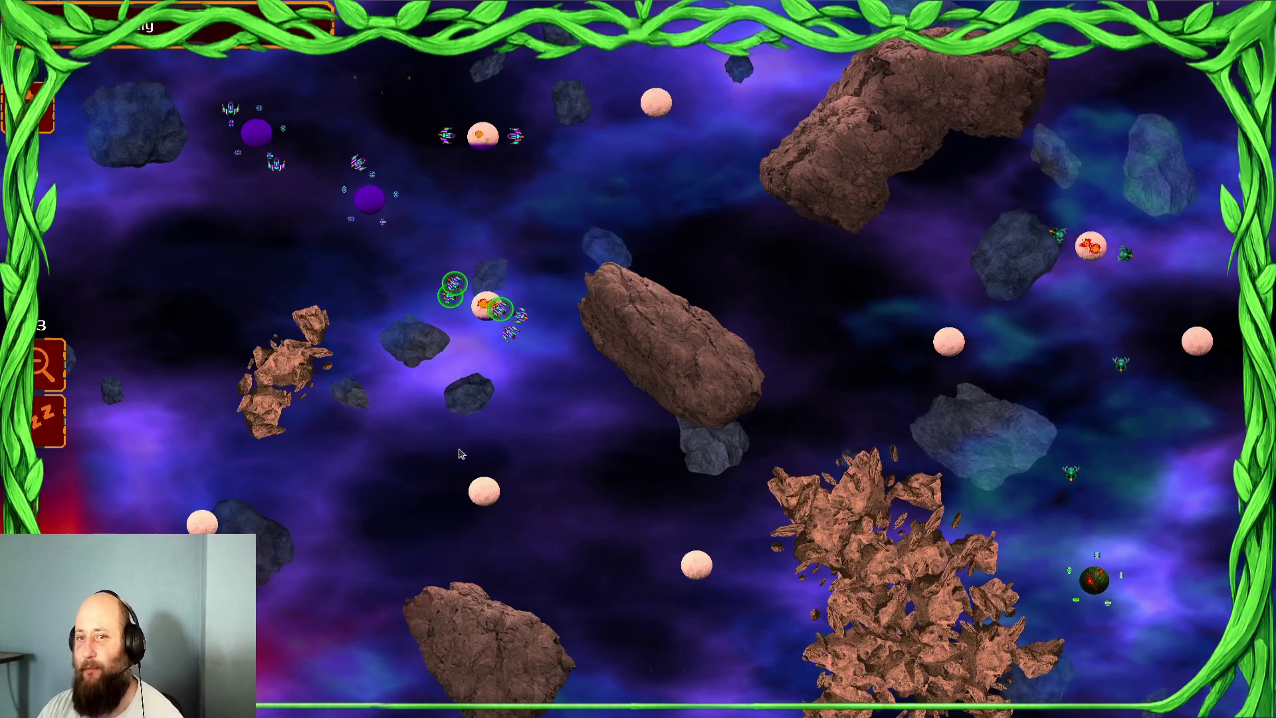
drag(239, 138, 307, 174)
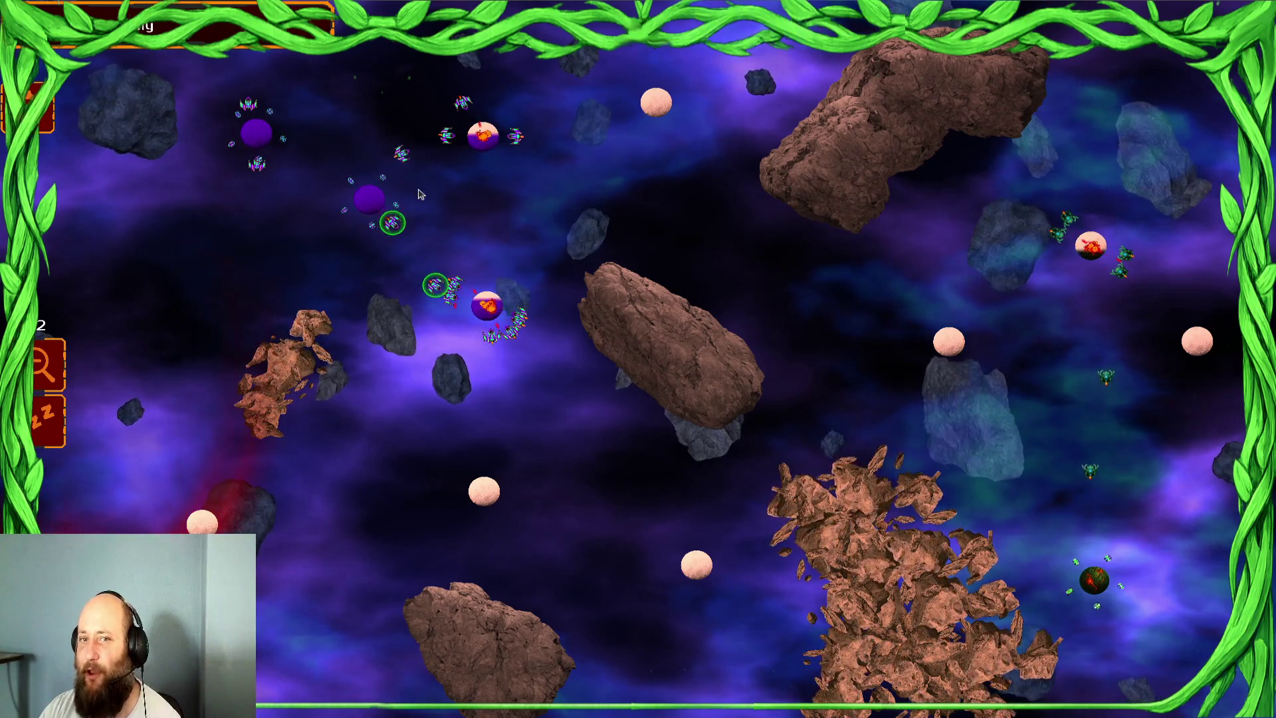
drag(243, 136, 334, 128)
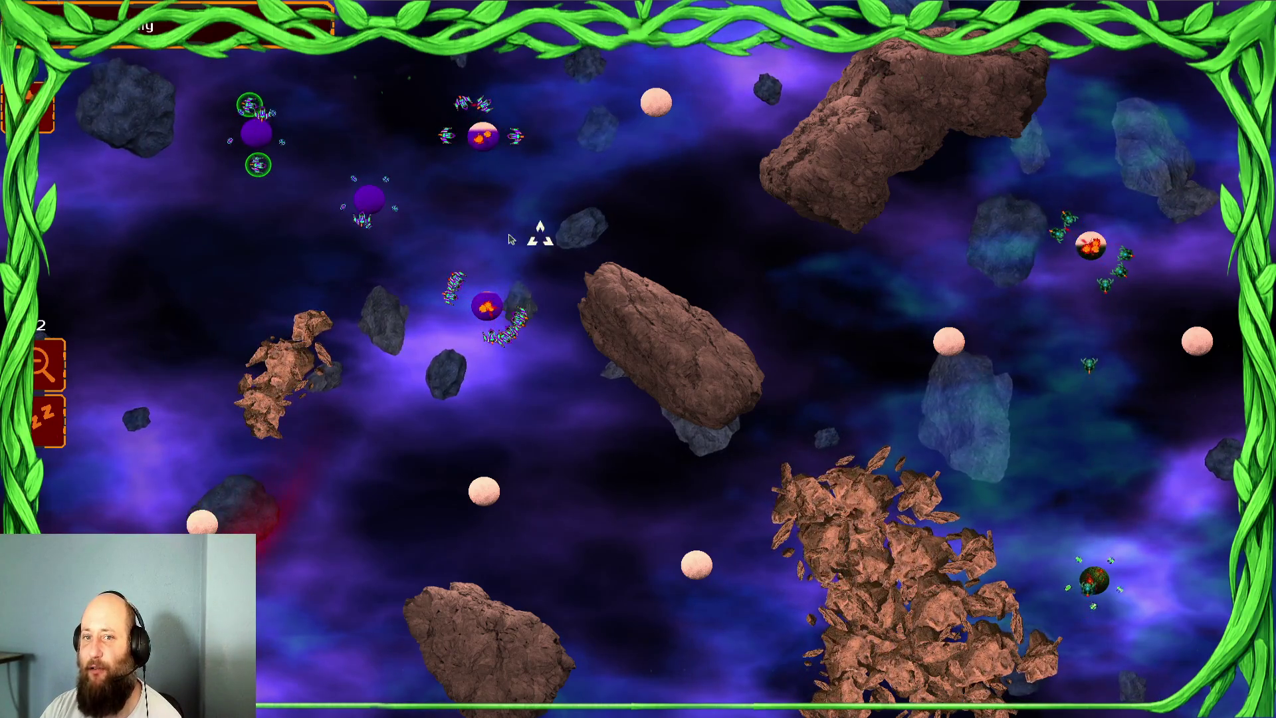
mouse_move(665, 178)
mouse_down()
mouse_move(345, 220)
mouse_move(240, 217)
mouse_move(193, 174)
mouse_up()
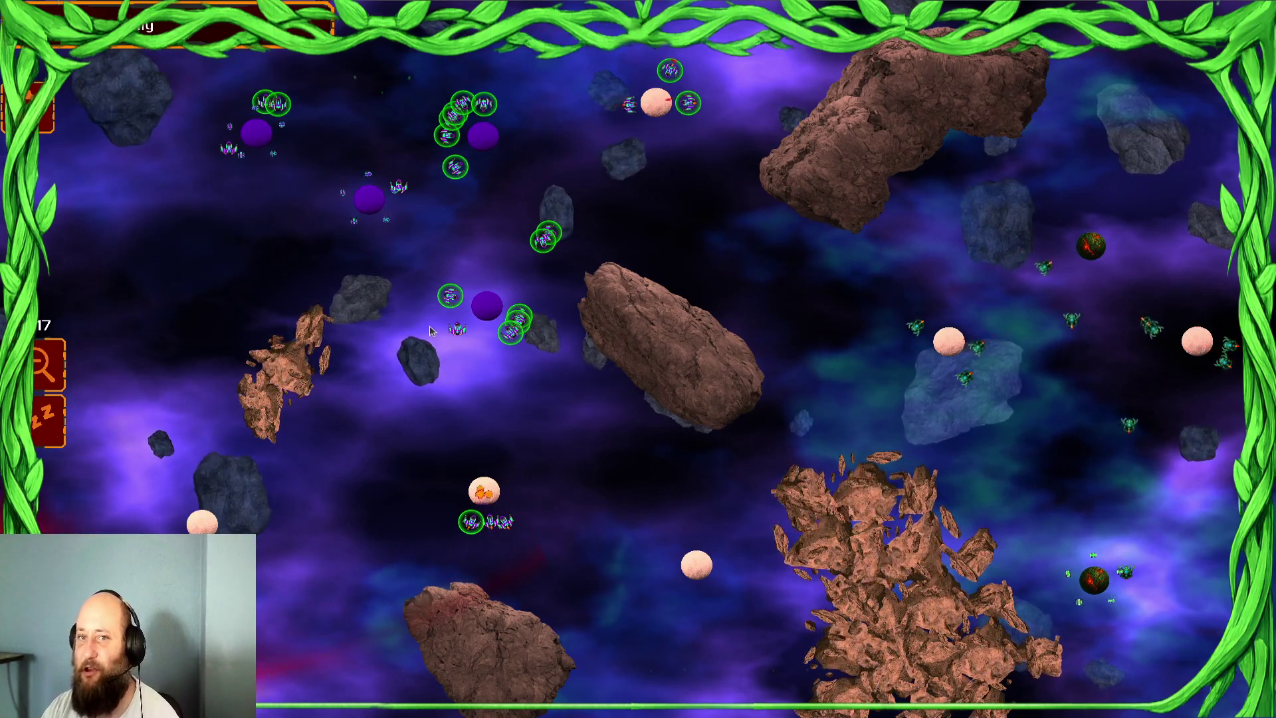
drag(365, 193, 517, 169)
click(656, 101)
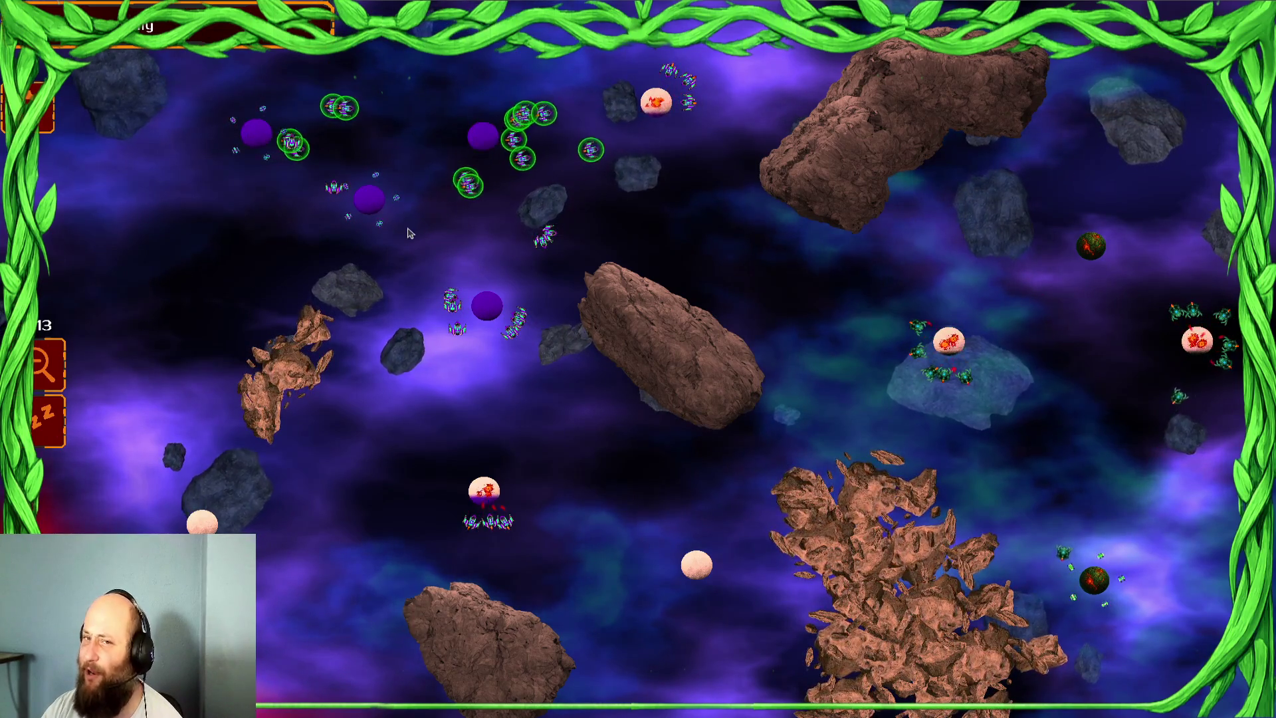
- Keep sending ship groups at planets until the debugger breaks at line 130
drag(407, 218, 200, 202)
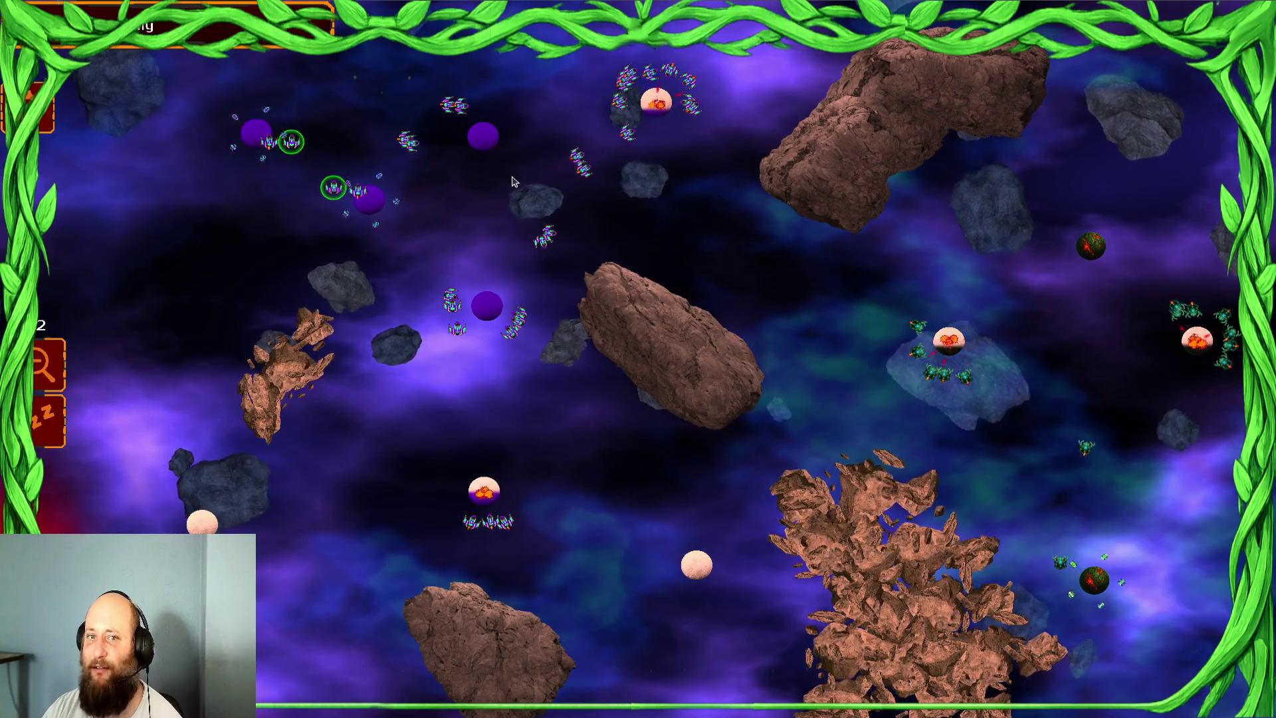
drag(559, 255, 439, 312)
click(484, 491)
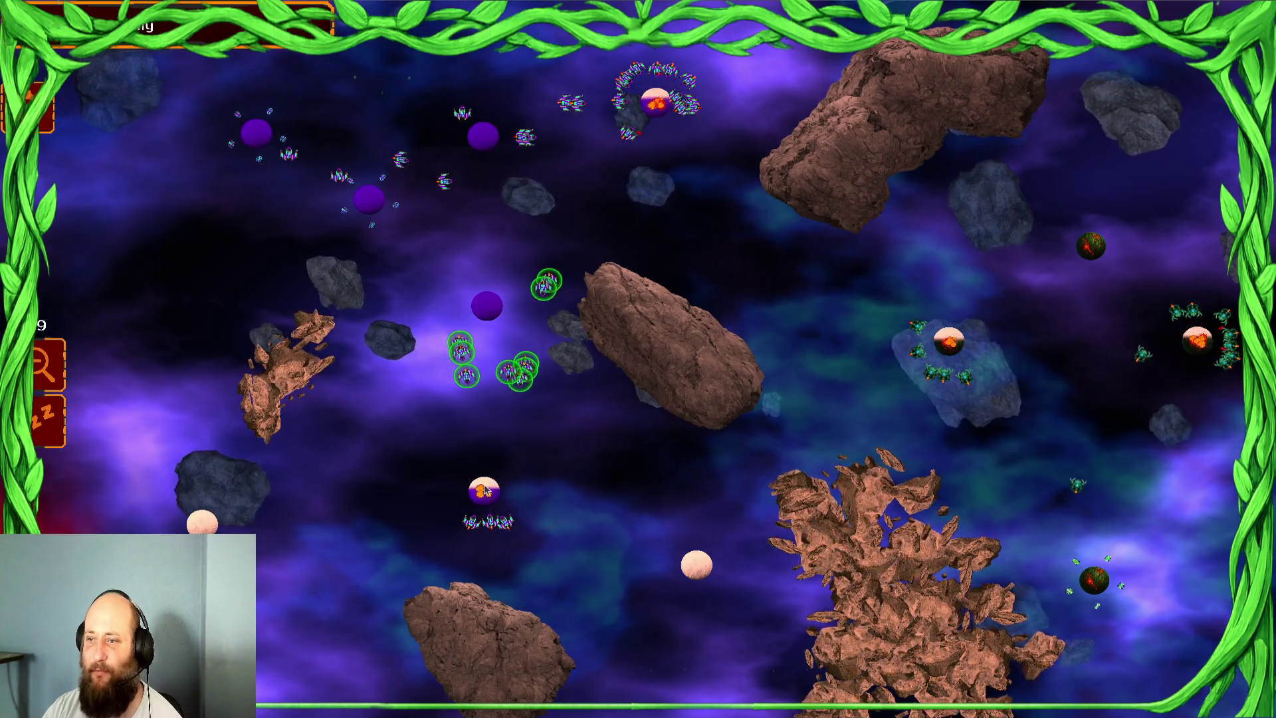
drag(353, 108, 217, 246)
click(487, 305)
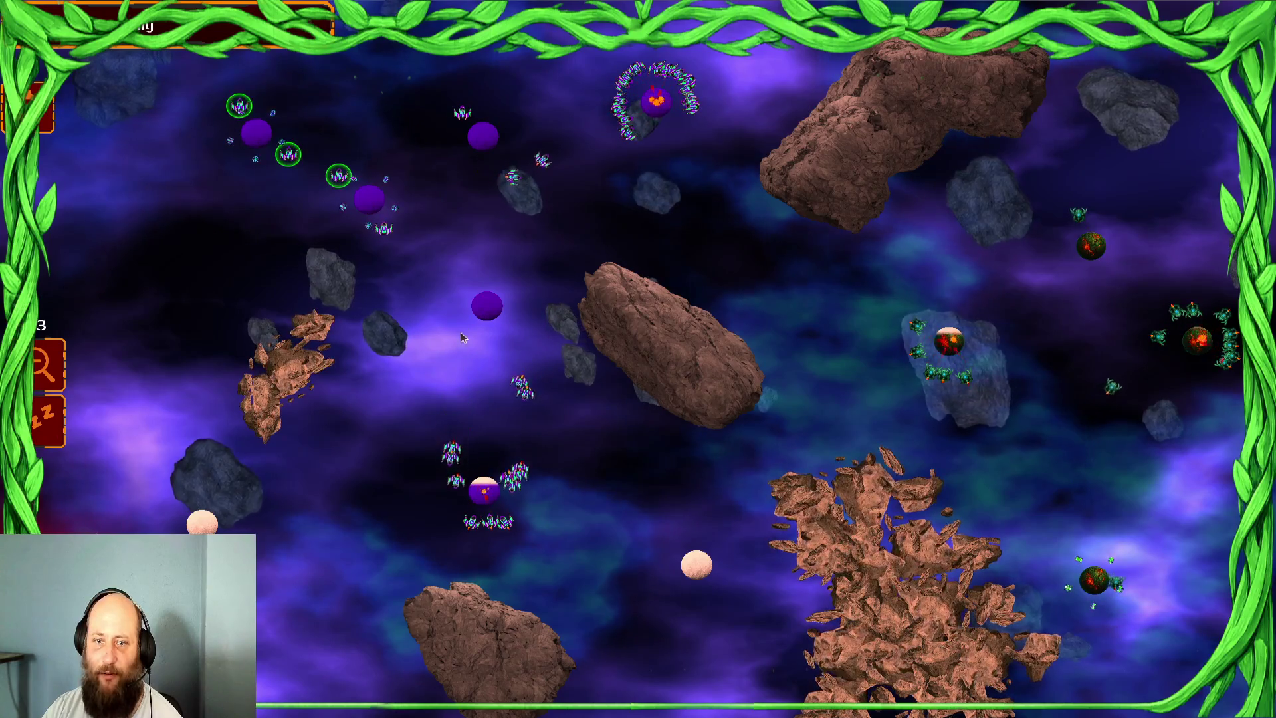
drag(405, 169, 222, 170)
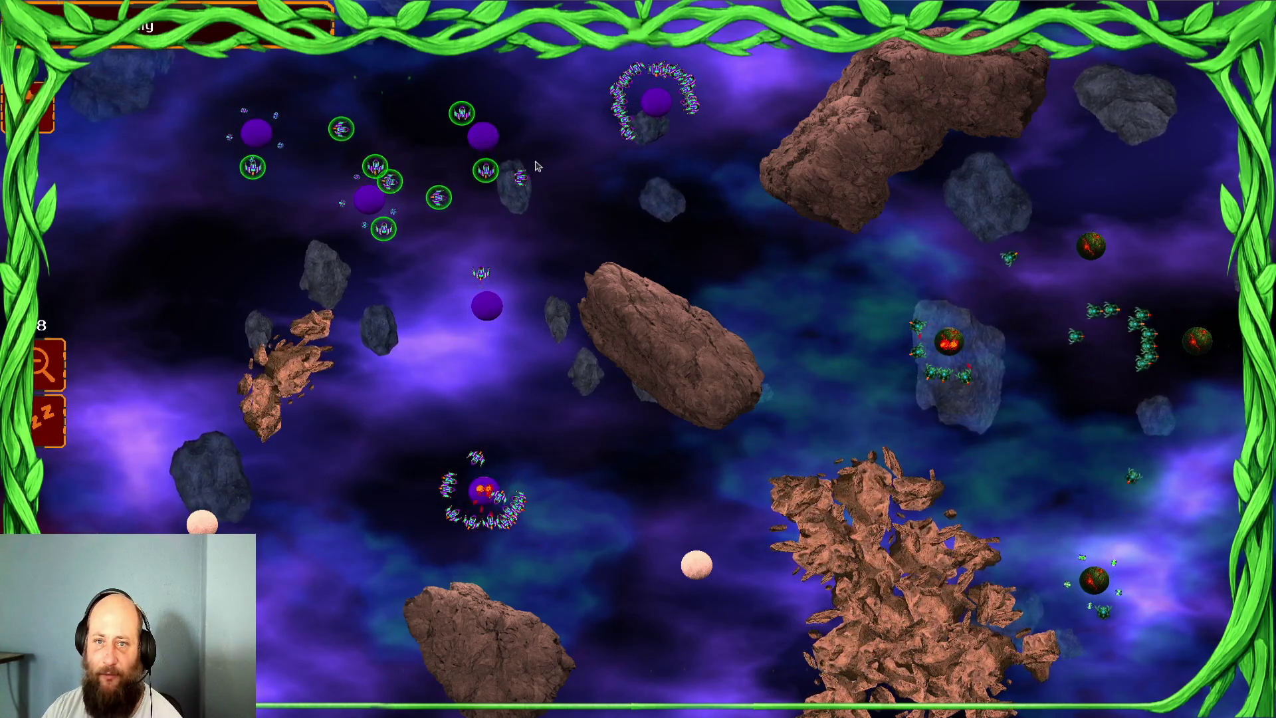
click(990, 389)
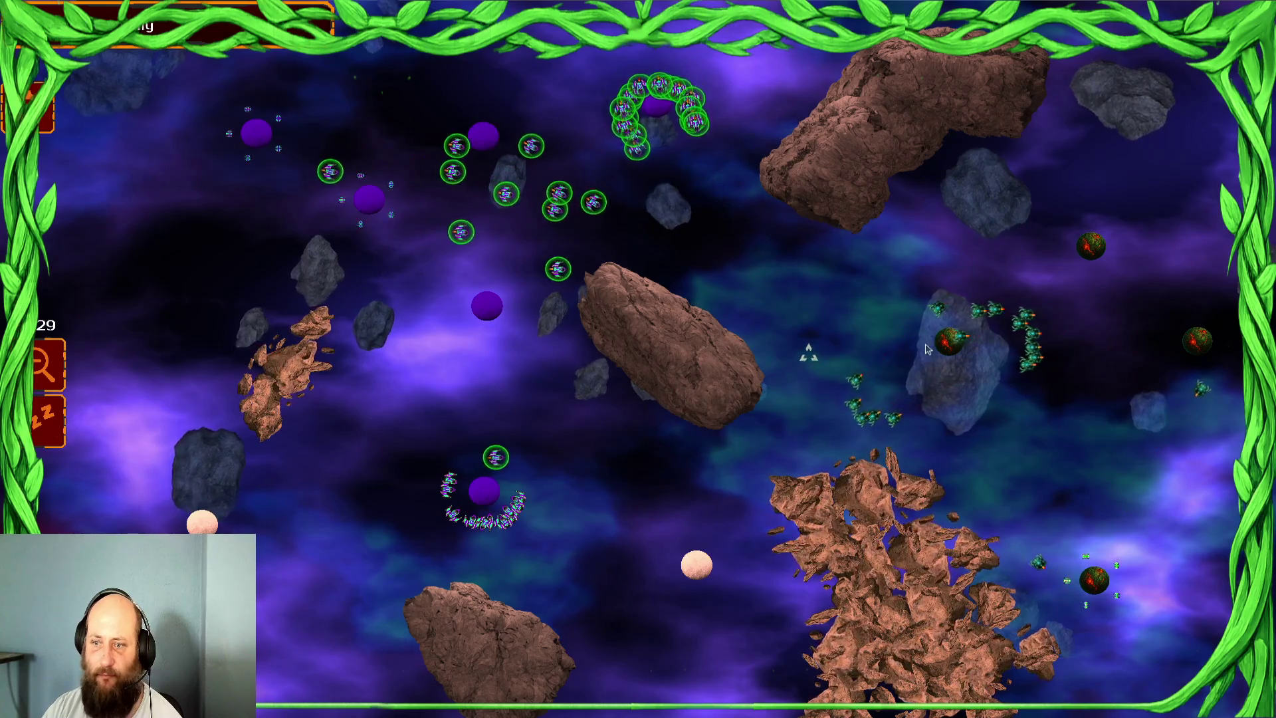
mouse_move(547, 487)
mouse_down()
mouse_move(471, 590)
mouse_move(507, 541)
mouse_up()
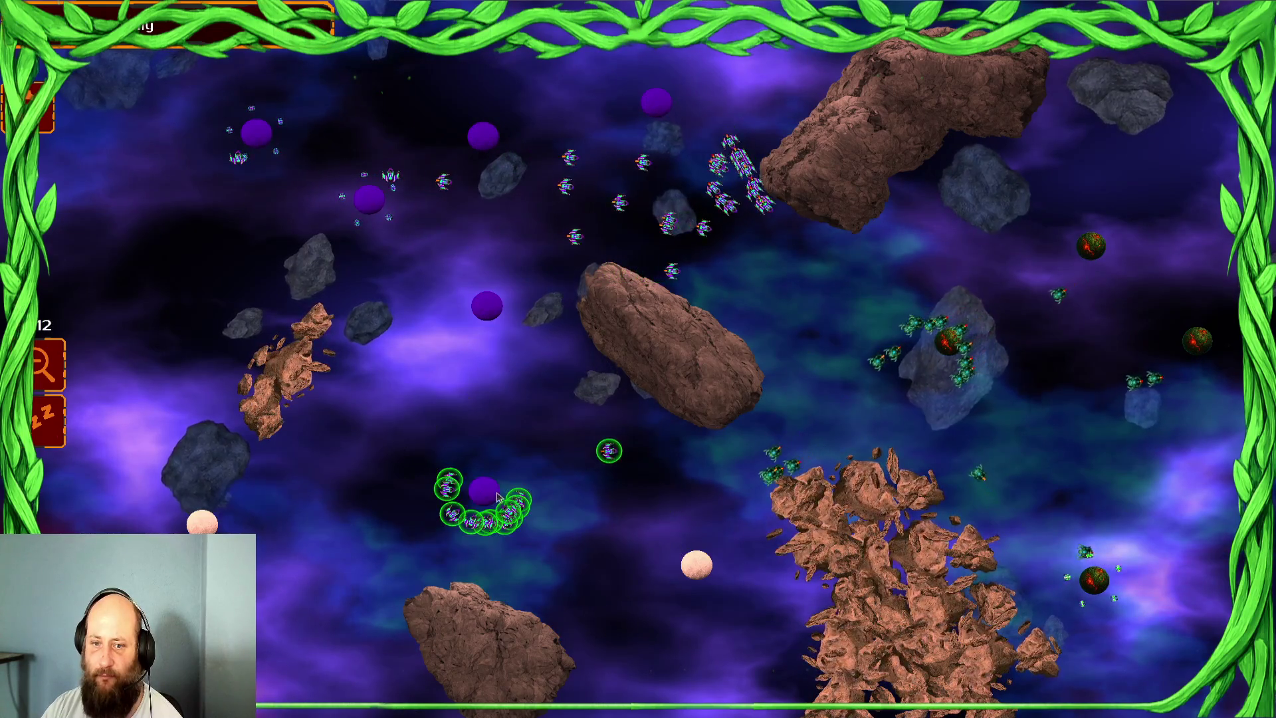
click(696, 565)
drag(704, 173, 797, 253)
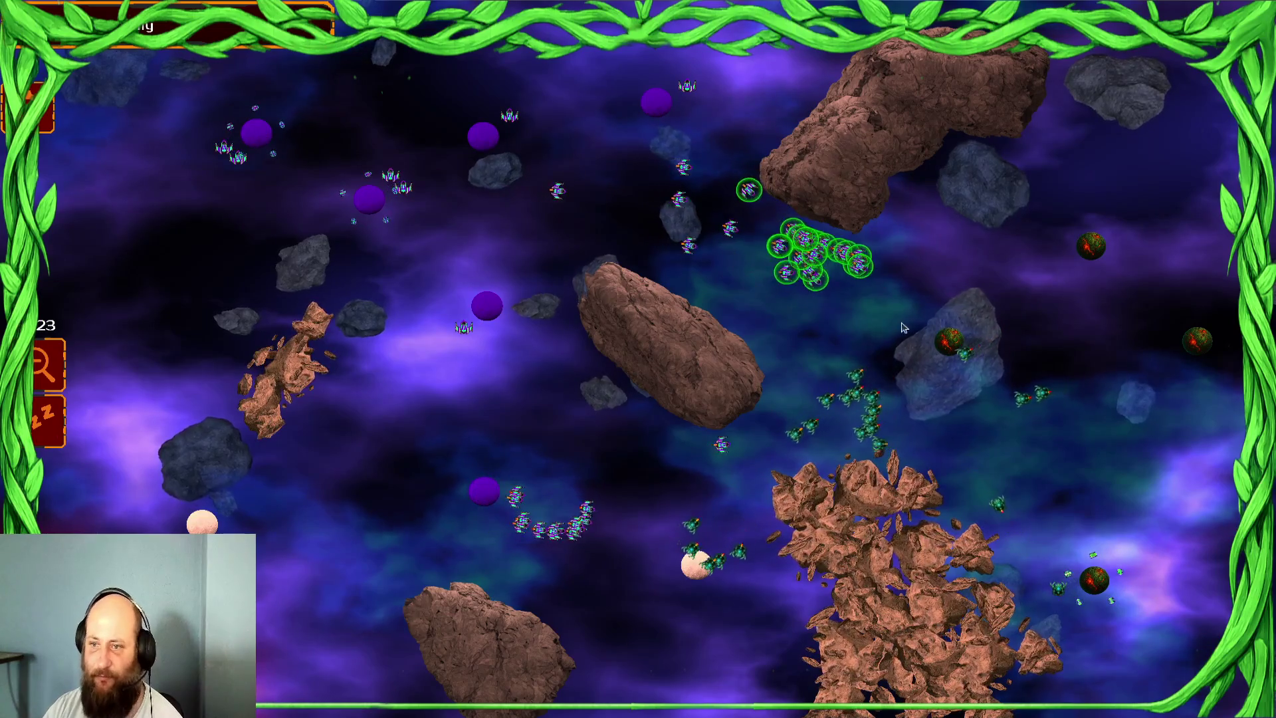
click(918, 294)
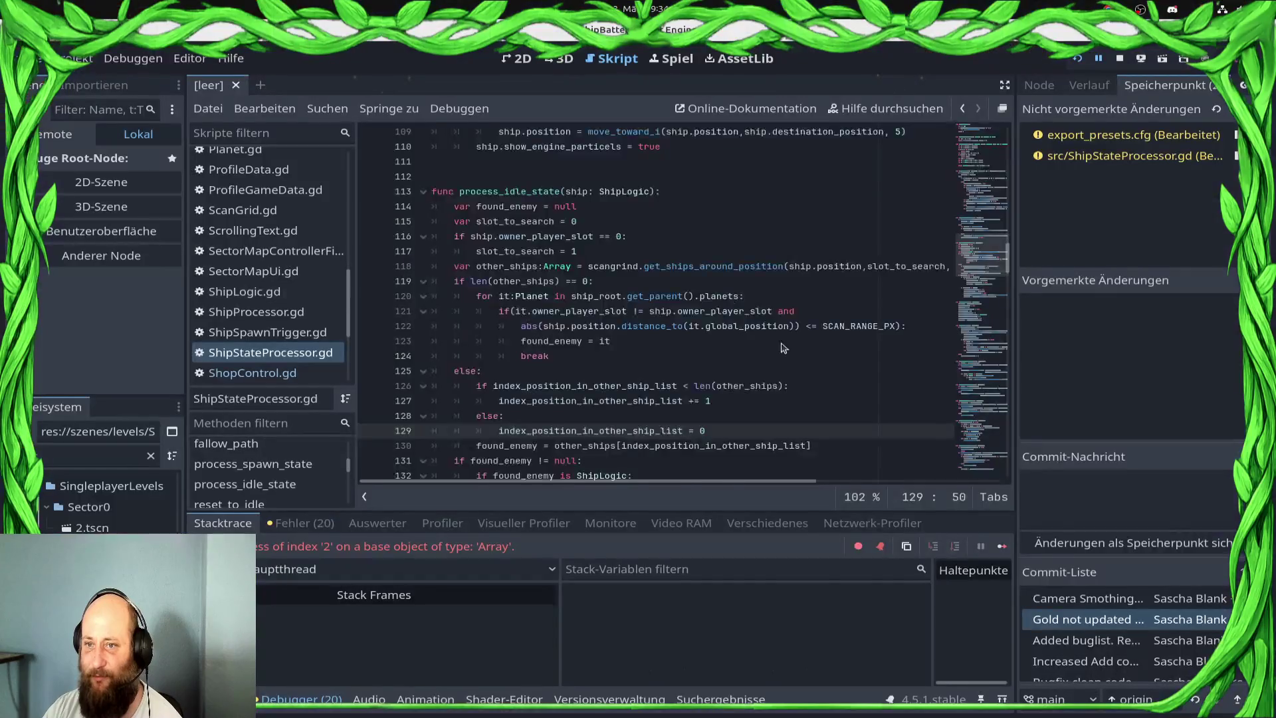
- Stop the debug session with the caret on the found_enemy assignment at line 130
right_click(727, 370)
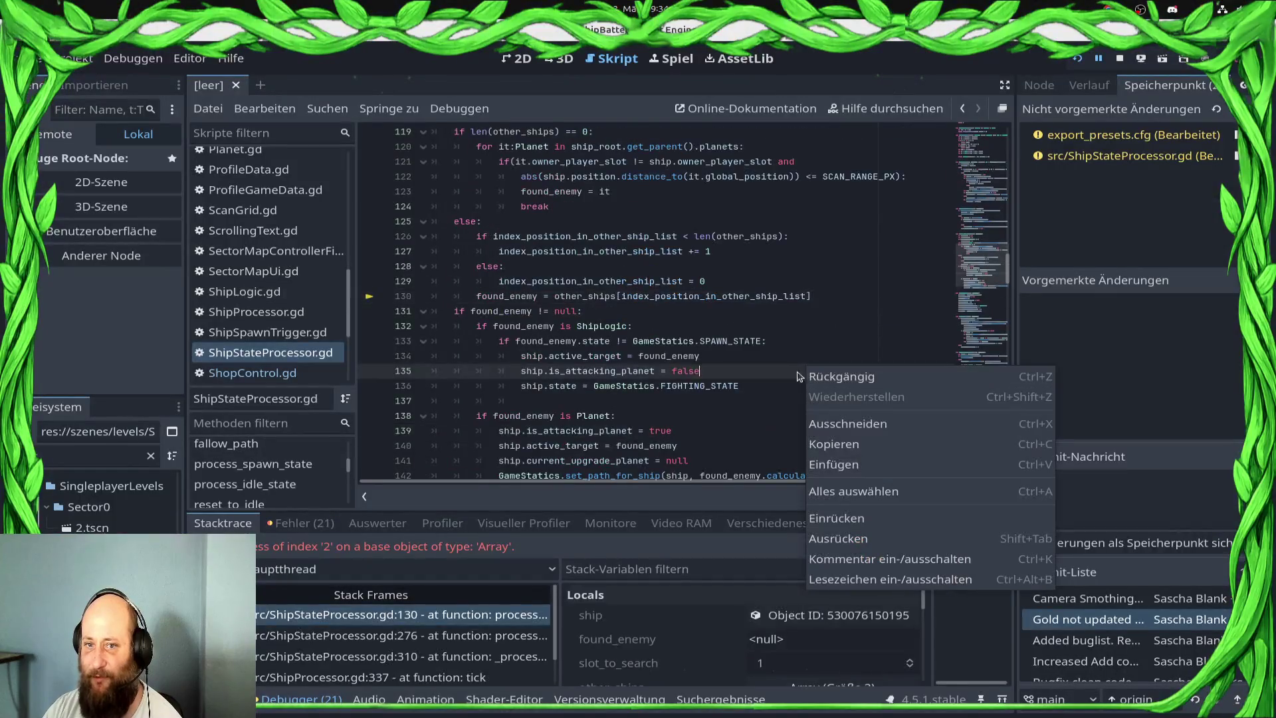
key(Escape)
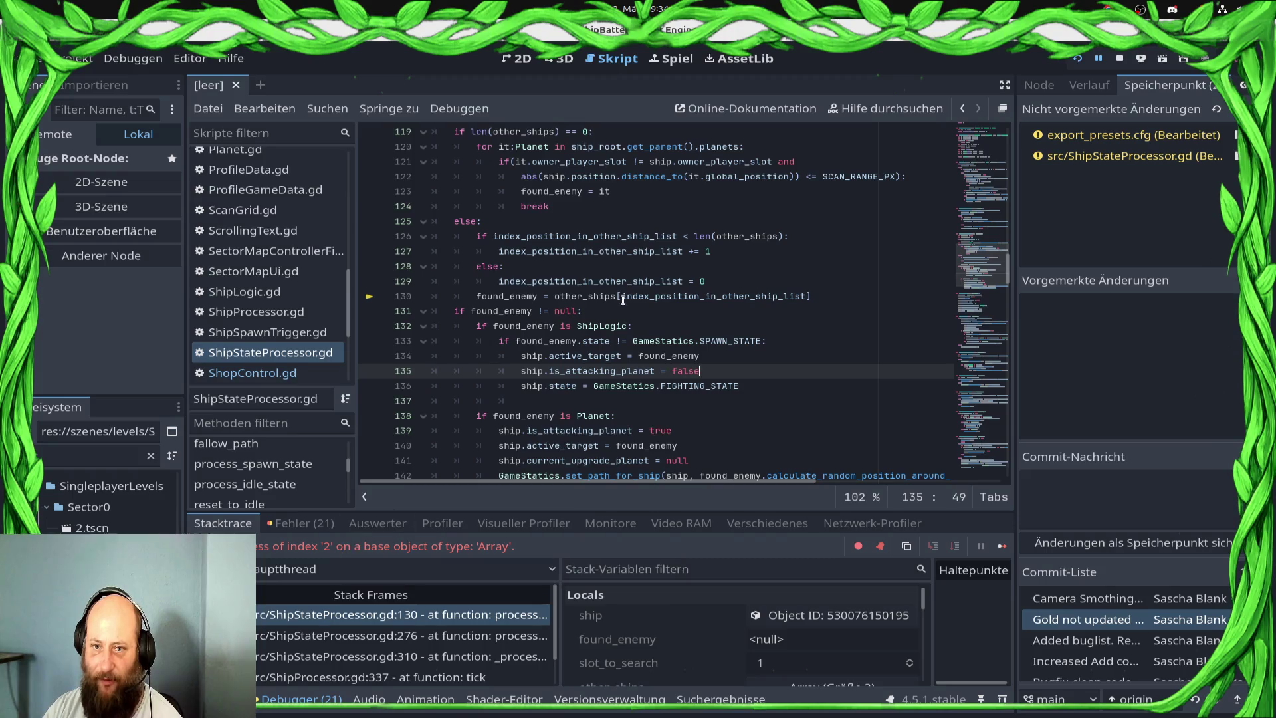
scroll(525, 279, up, 1)
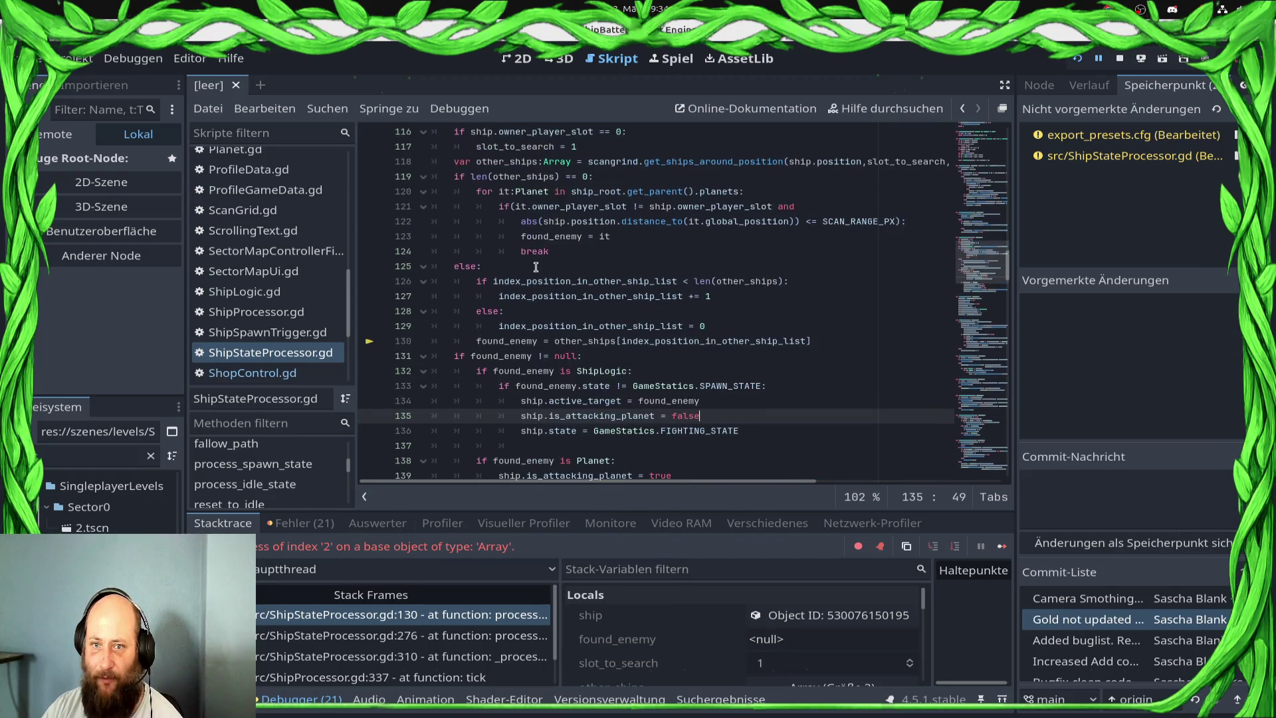
click(480, 341)
click(1120, 59)
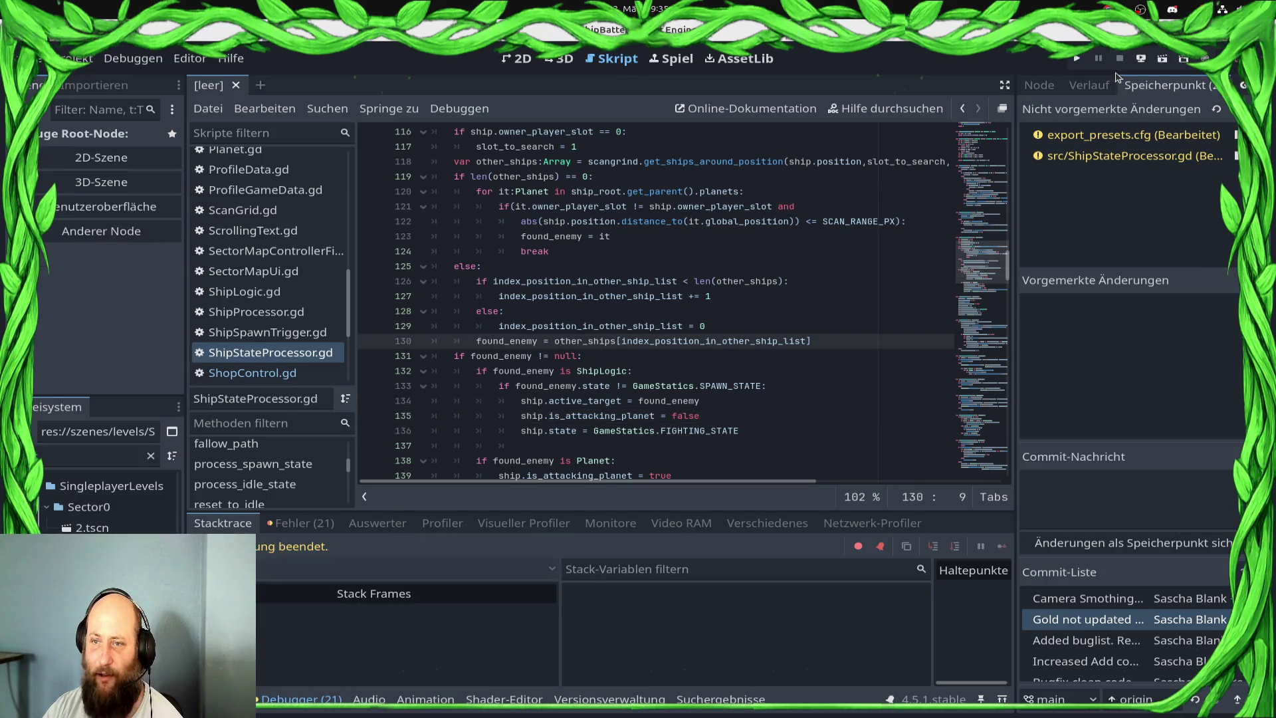
- Indent line 130 into the else branch and copy the found_enemy assignment below the += 1 line
mouse_move(506, 341)
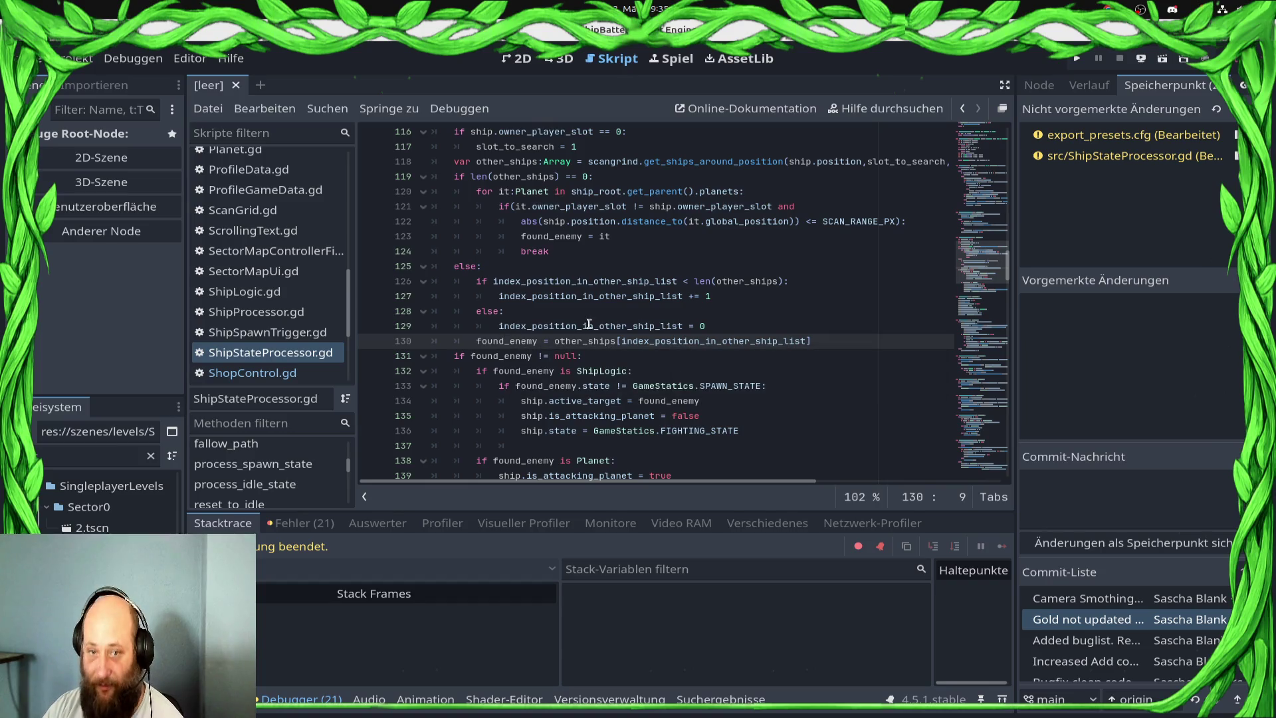
key(Tab)
key(shift+End)
key(ctrl+c)
key(Up)
key(Up)
key(Up)
key(End)
key(Return)
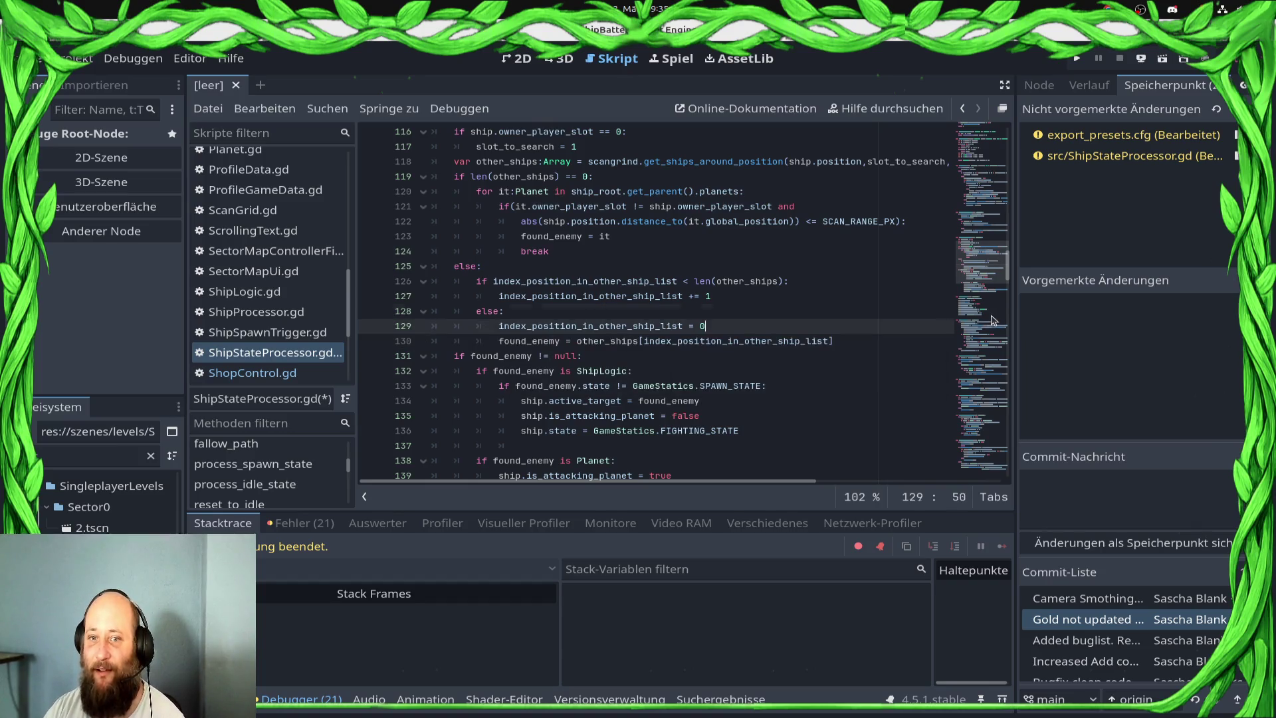
key(ctrl+v)
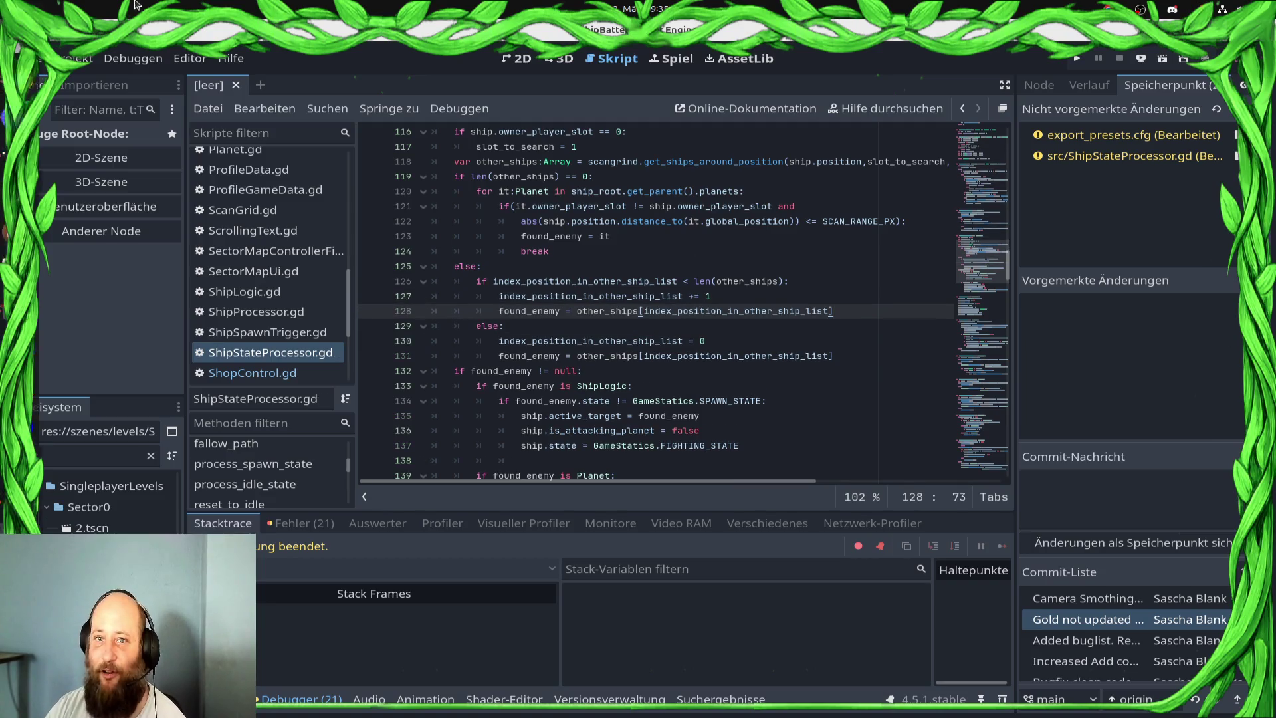
- Save the fix, relaunch the project and start the Draxal Homesector mission again
click(1077, 59)
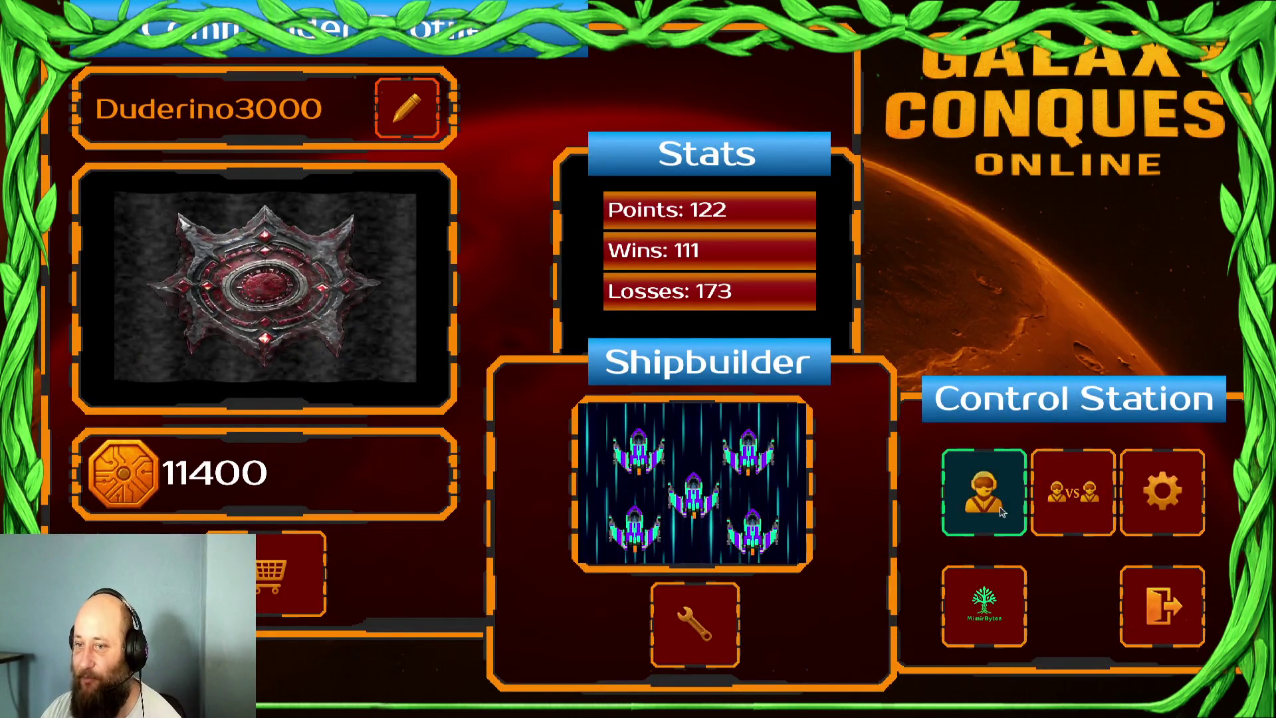
click(984, 492)
click(253, 408)
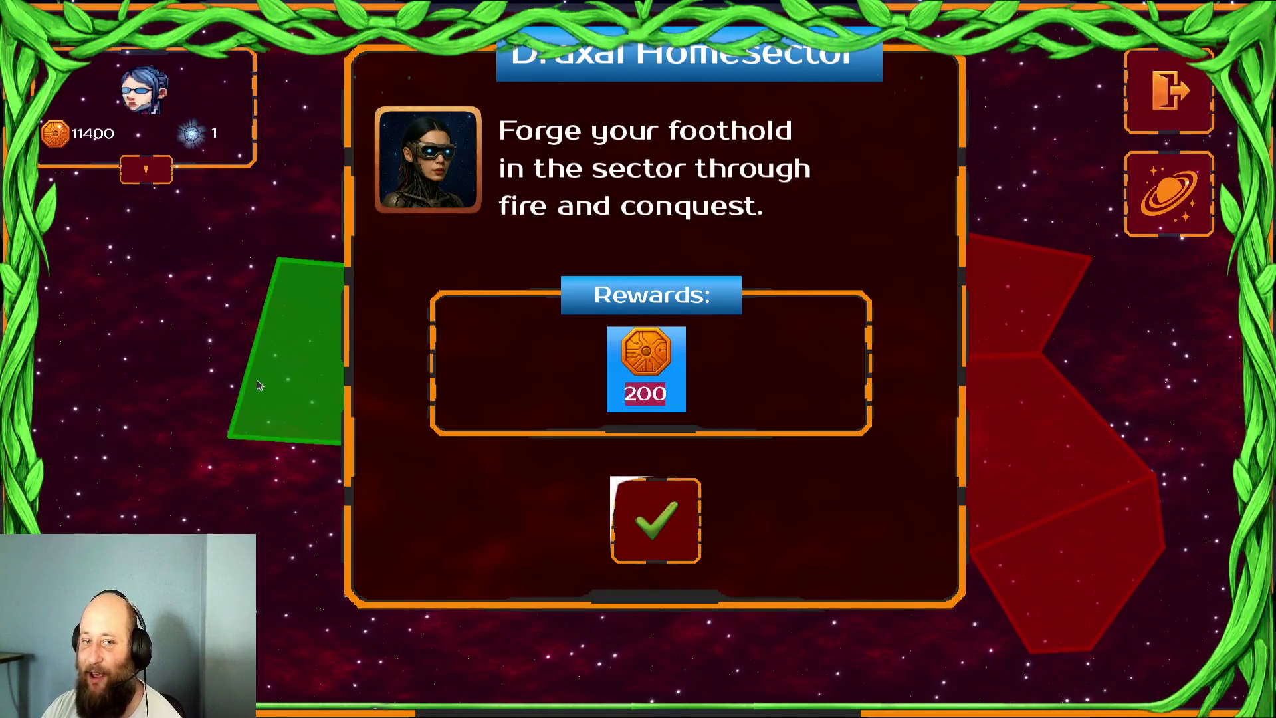
click(656, 524)
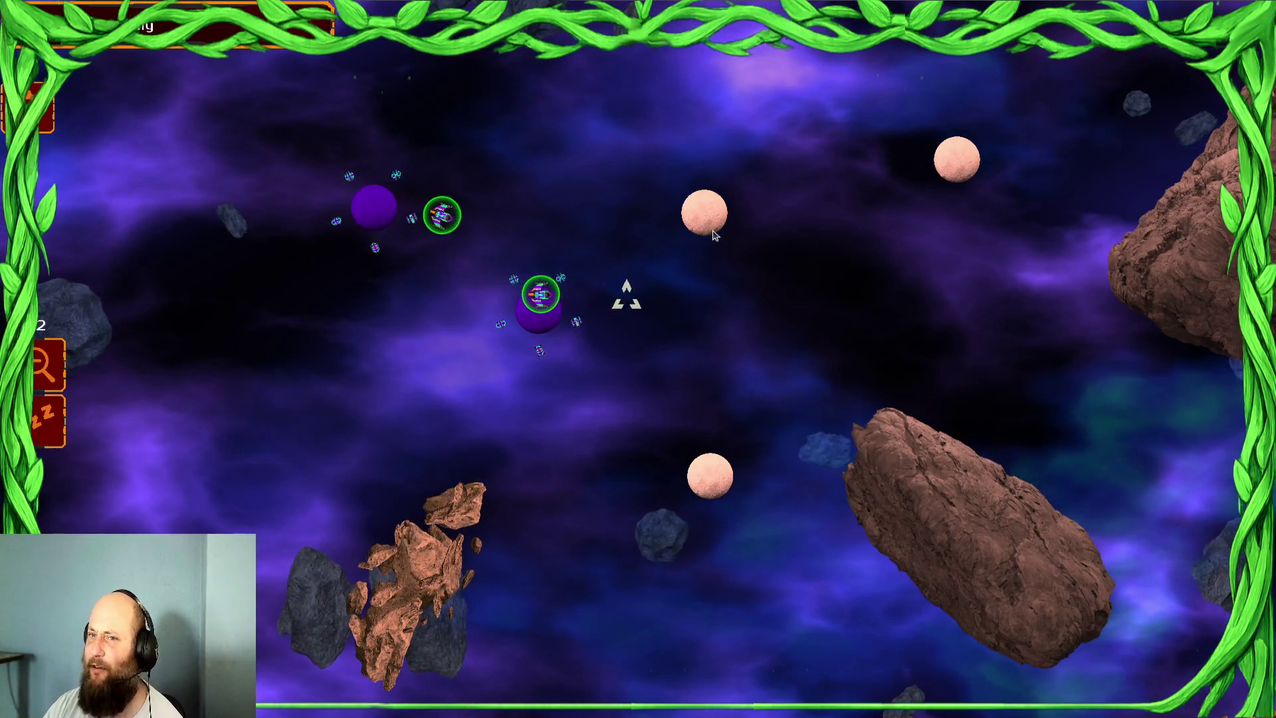
- Select ship groups around the purple planets and send them to the centre and bottom planets
drag(573, 315, 227, 272)
drag(638, 321, 233, 324)
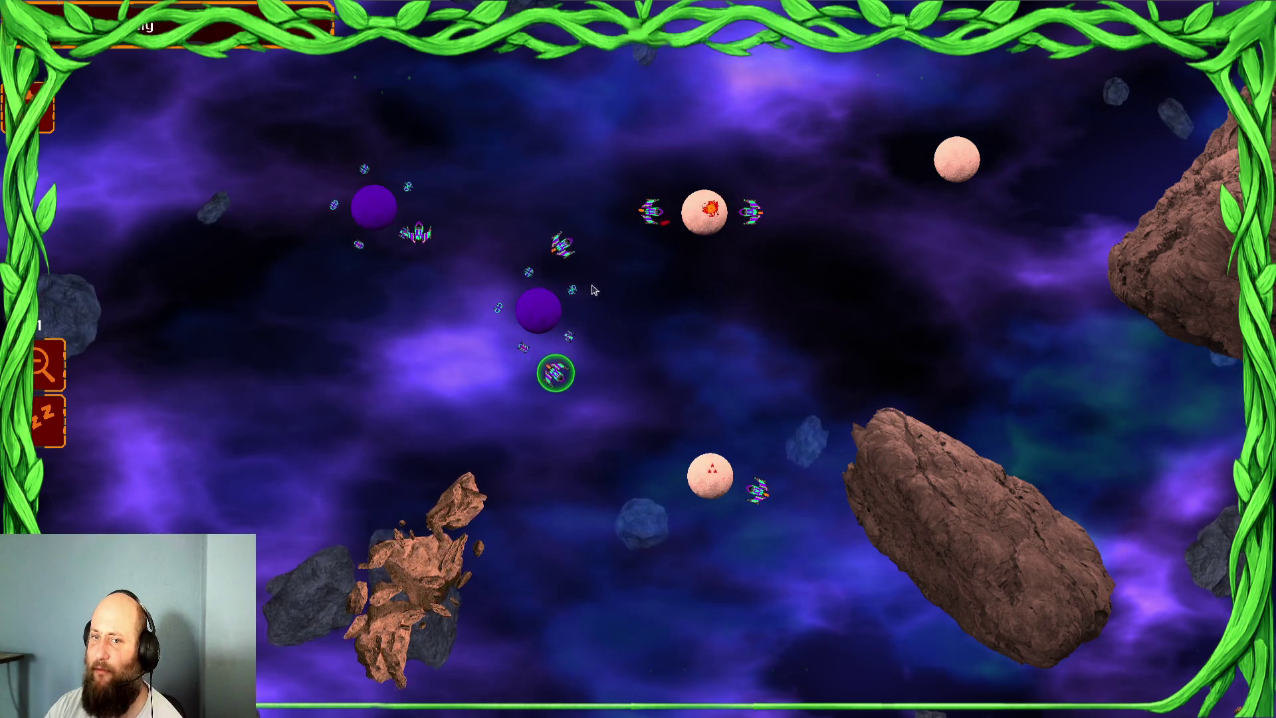
drag(357, 214, 466, 216)
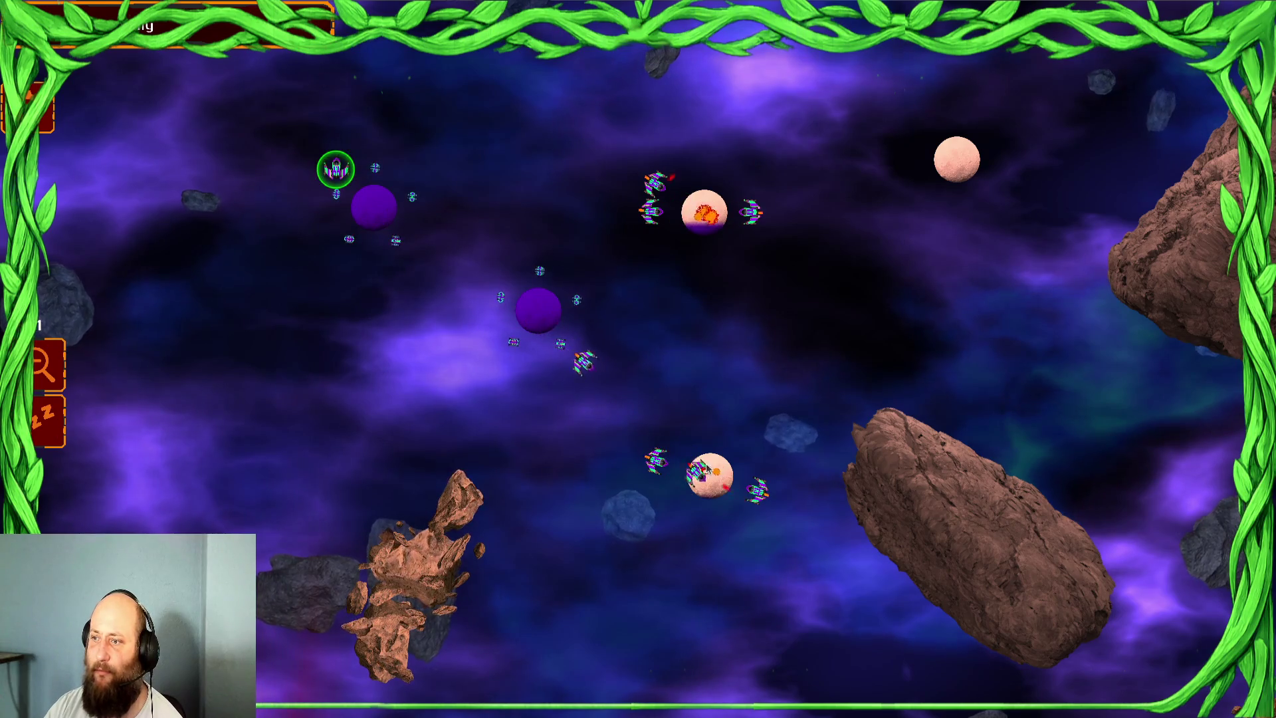
drag(399, 284, 563, 286)
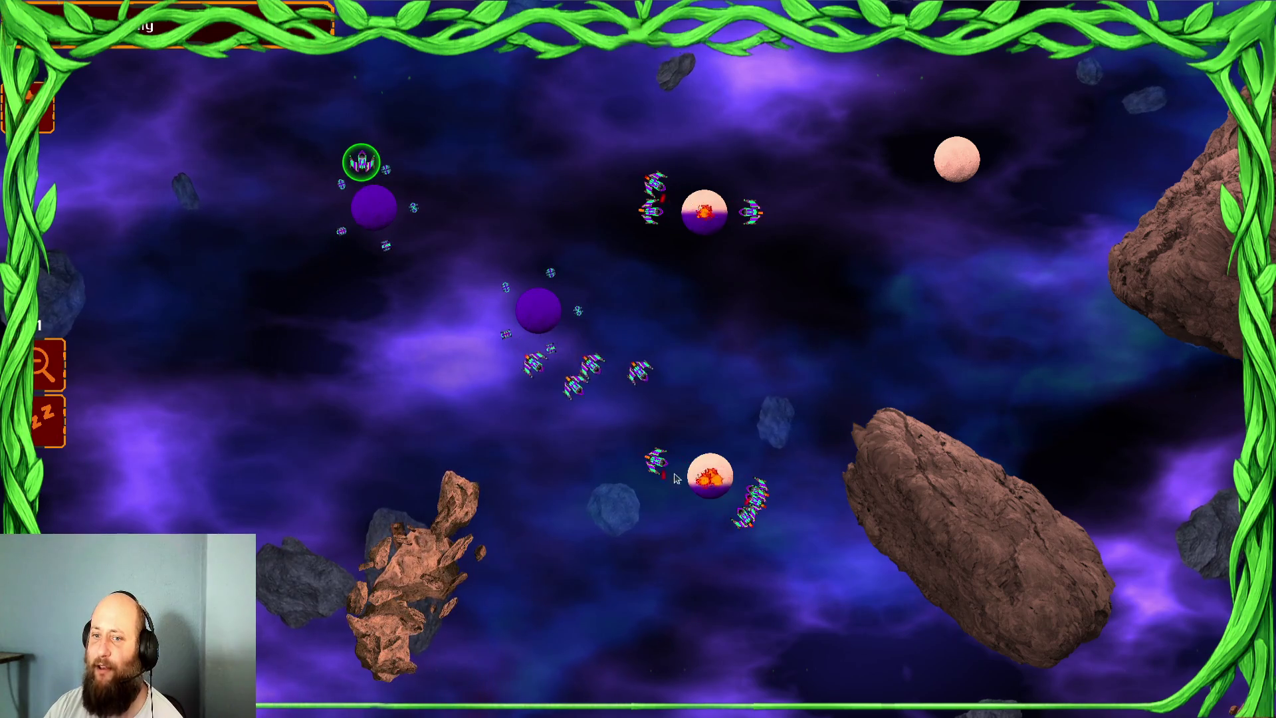
click(575, 322)
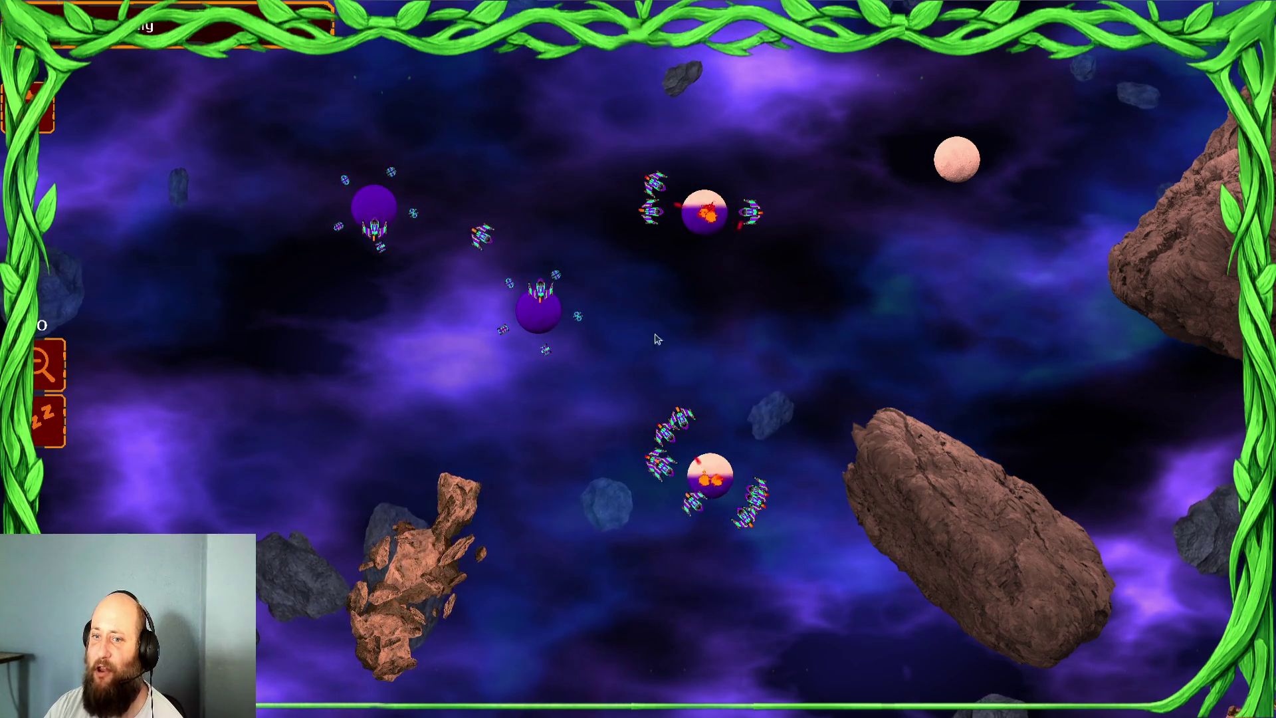
scroll(656, 340, down, 2)
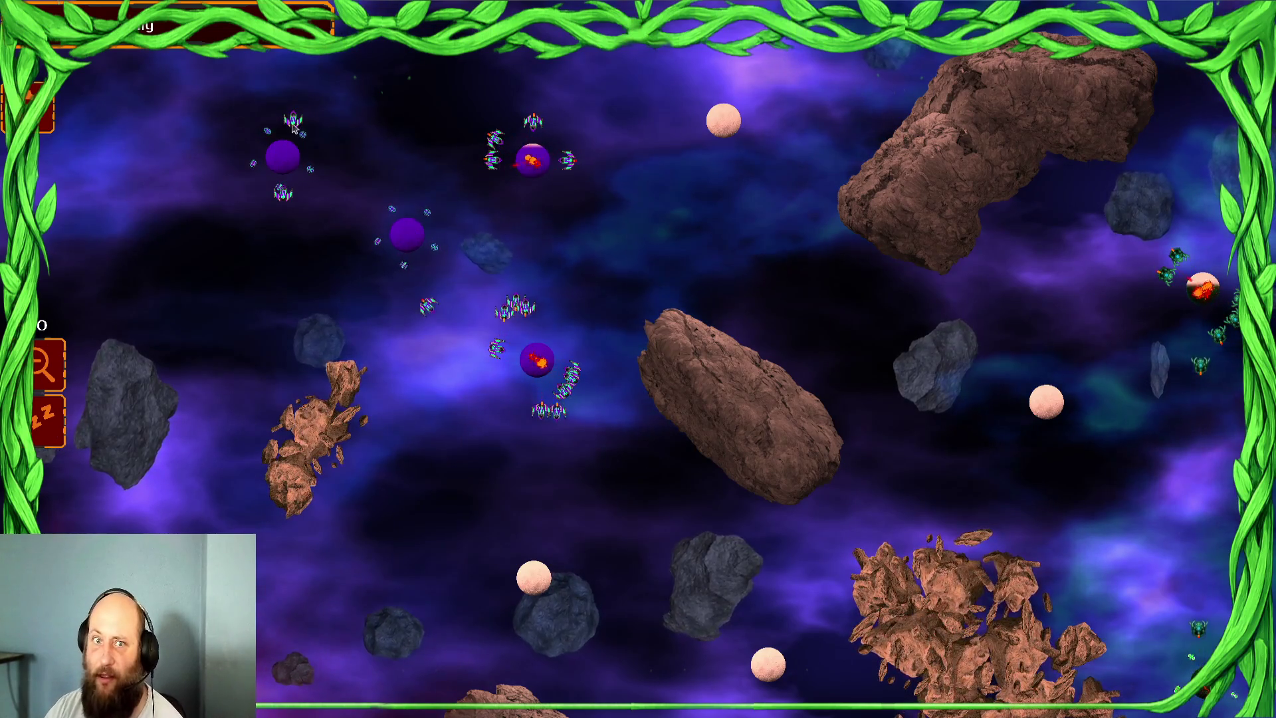
click(343, 164)
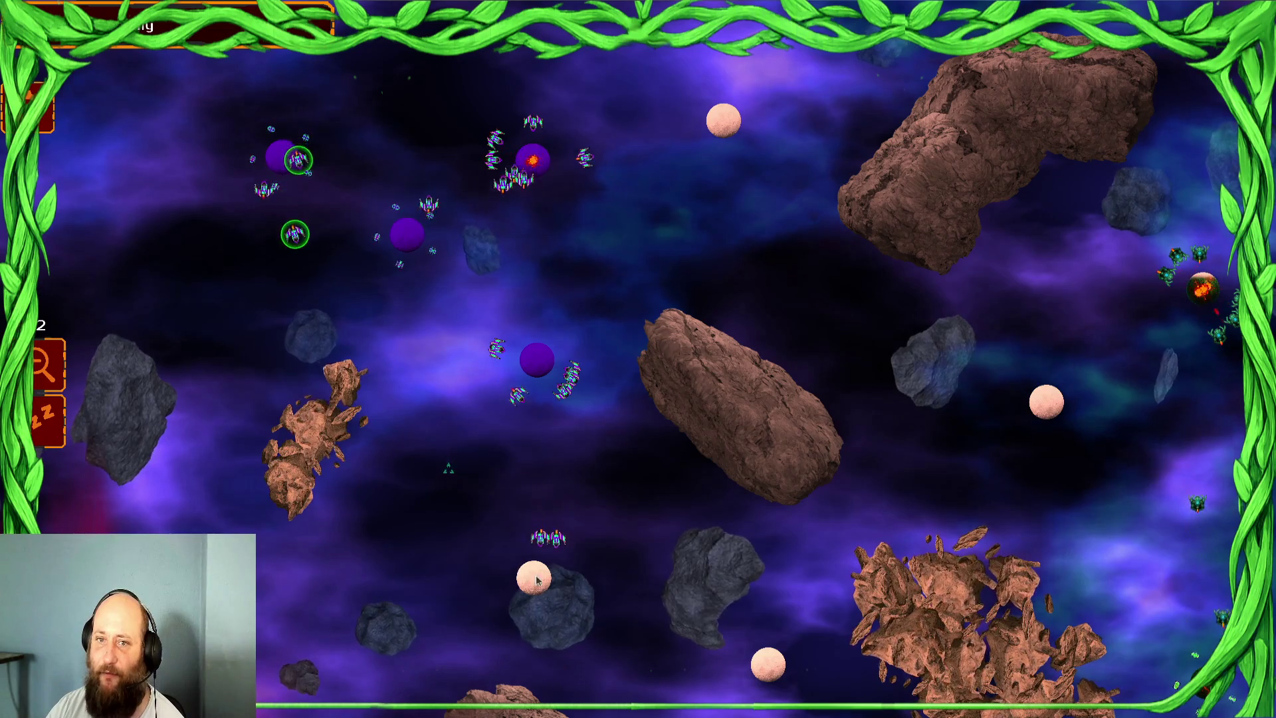
click(299, 233)
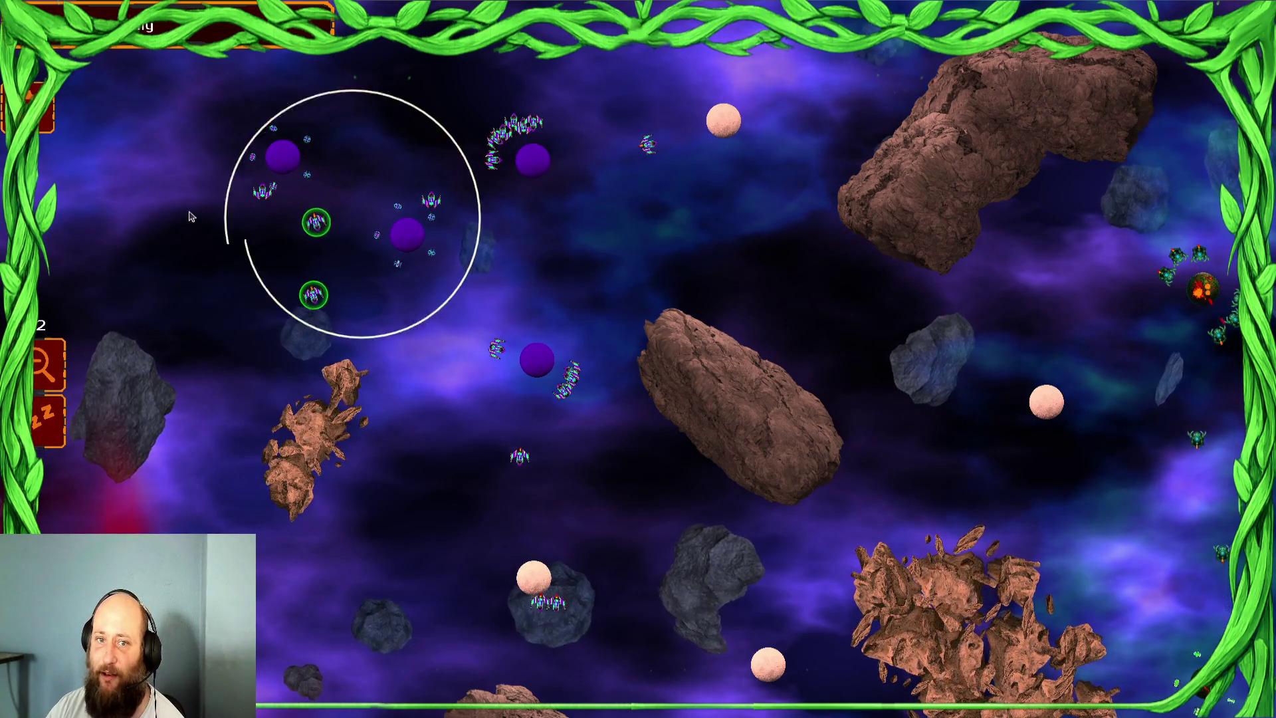
click(554, 584)
click(623, 318)
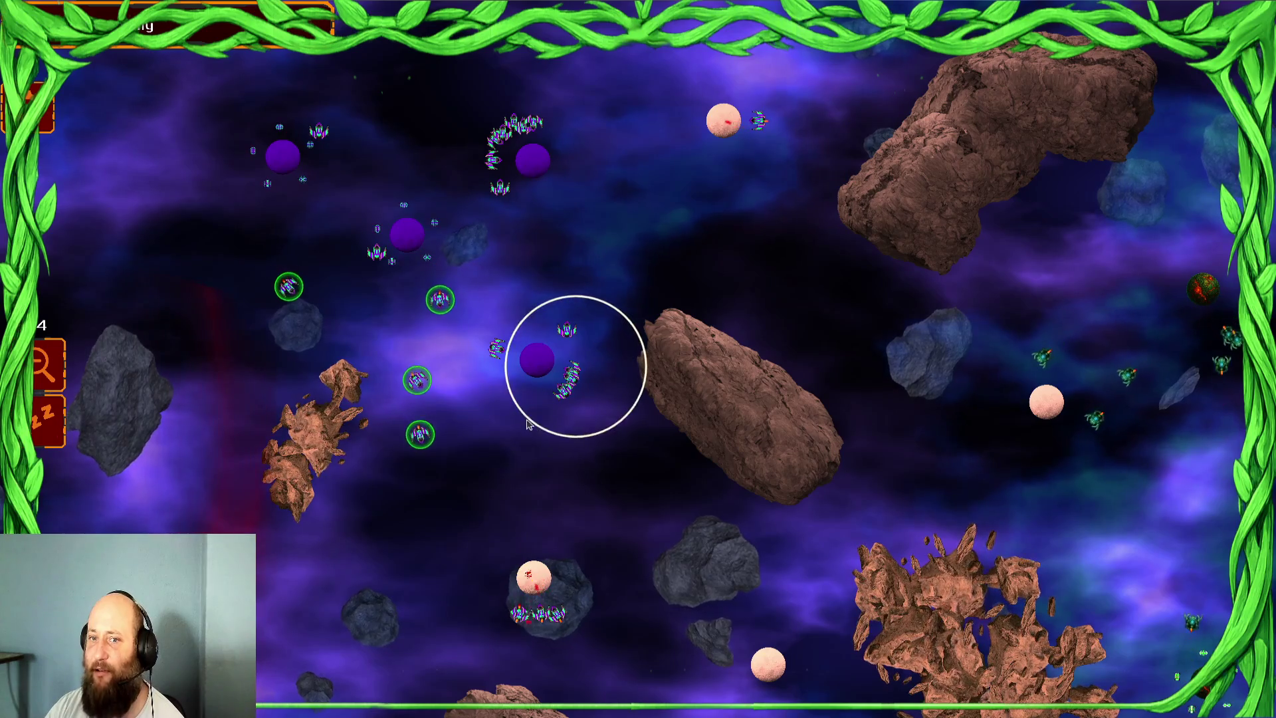
- Keep sending ship groups until the debugger breaks on invalid index '20' at line 128
drag(564, 125, 484, 179)
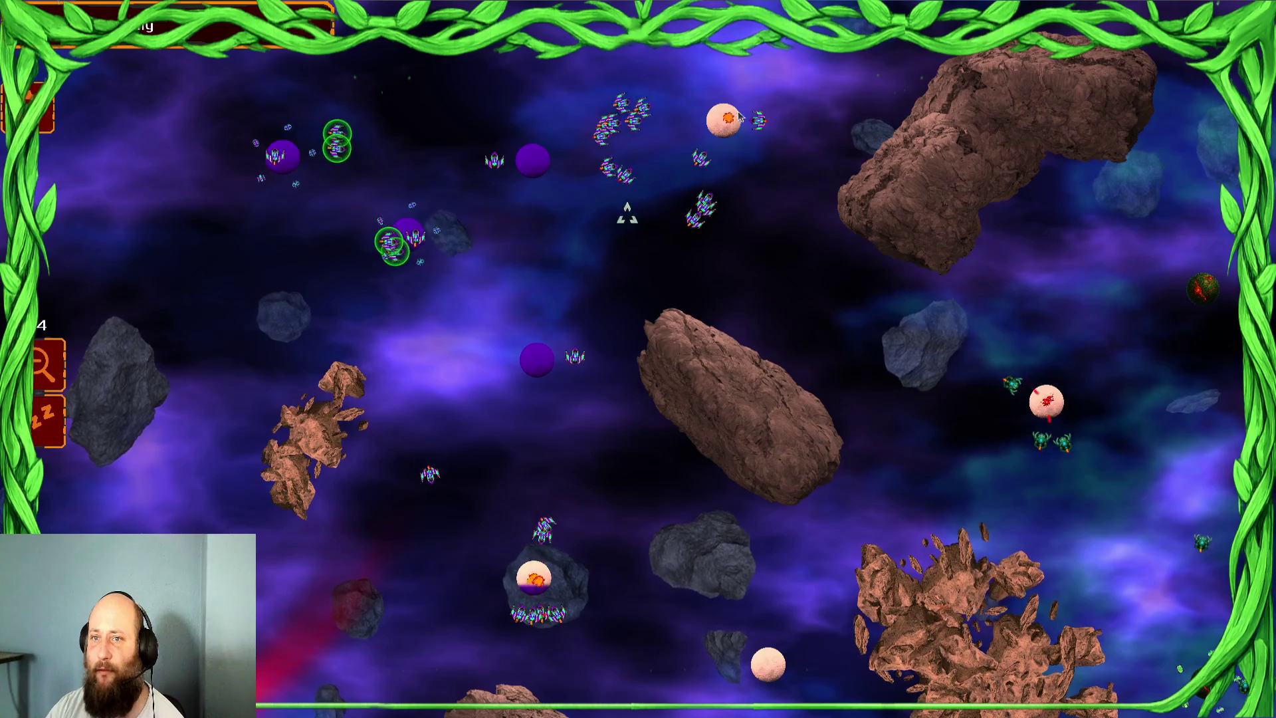
drag(405, 191, 591, 187)
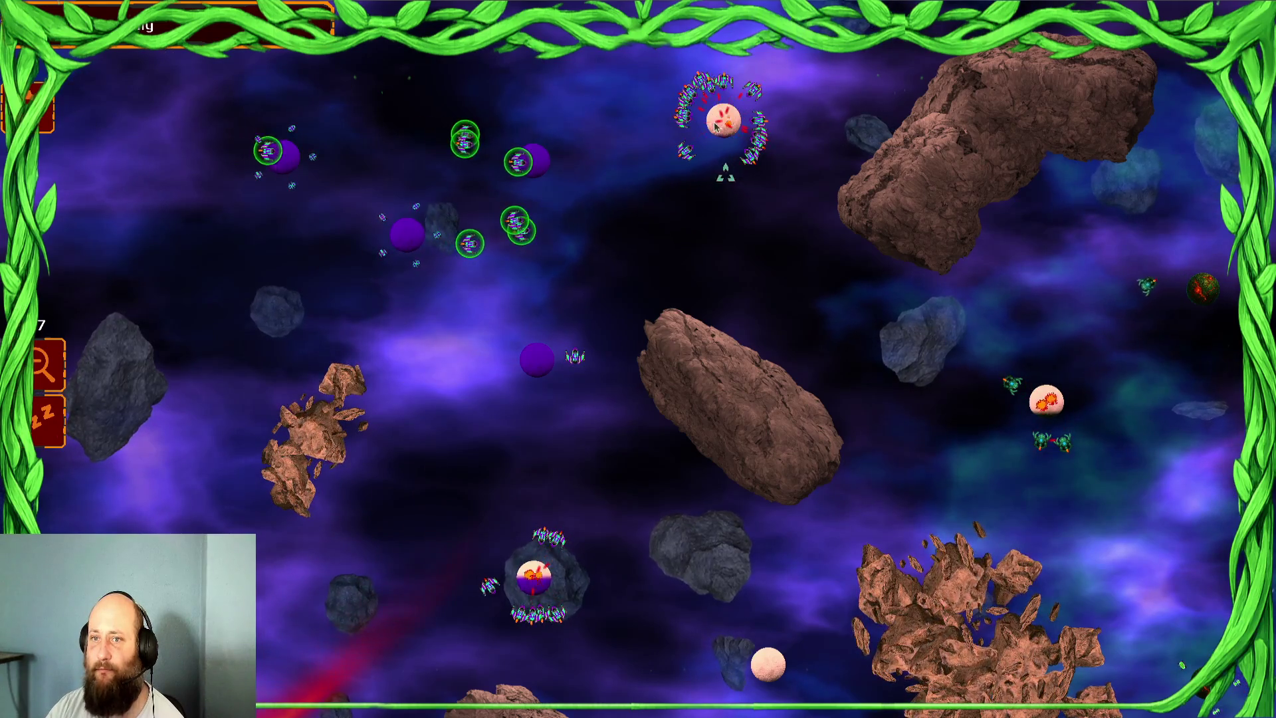
drag(535, 367, 491, 457)
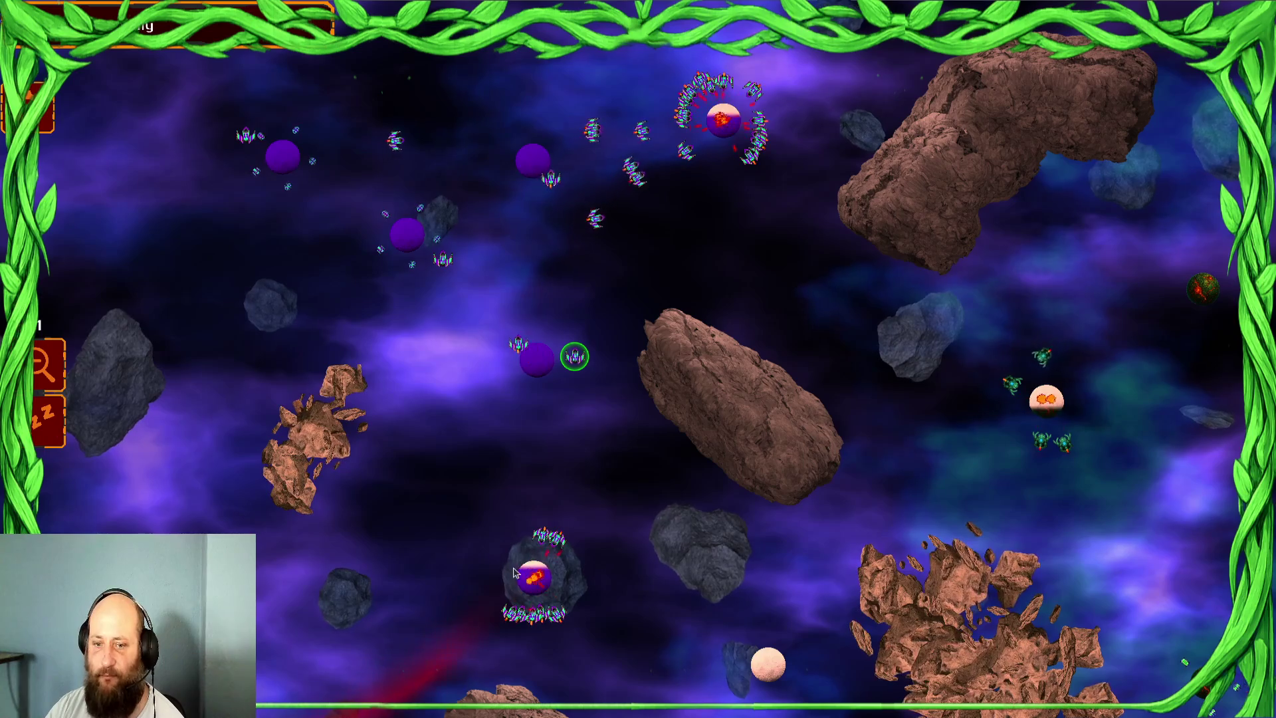
drag(399, 249, 399, 416)
click(533, 575)
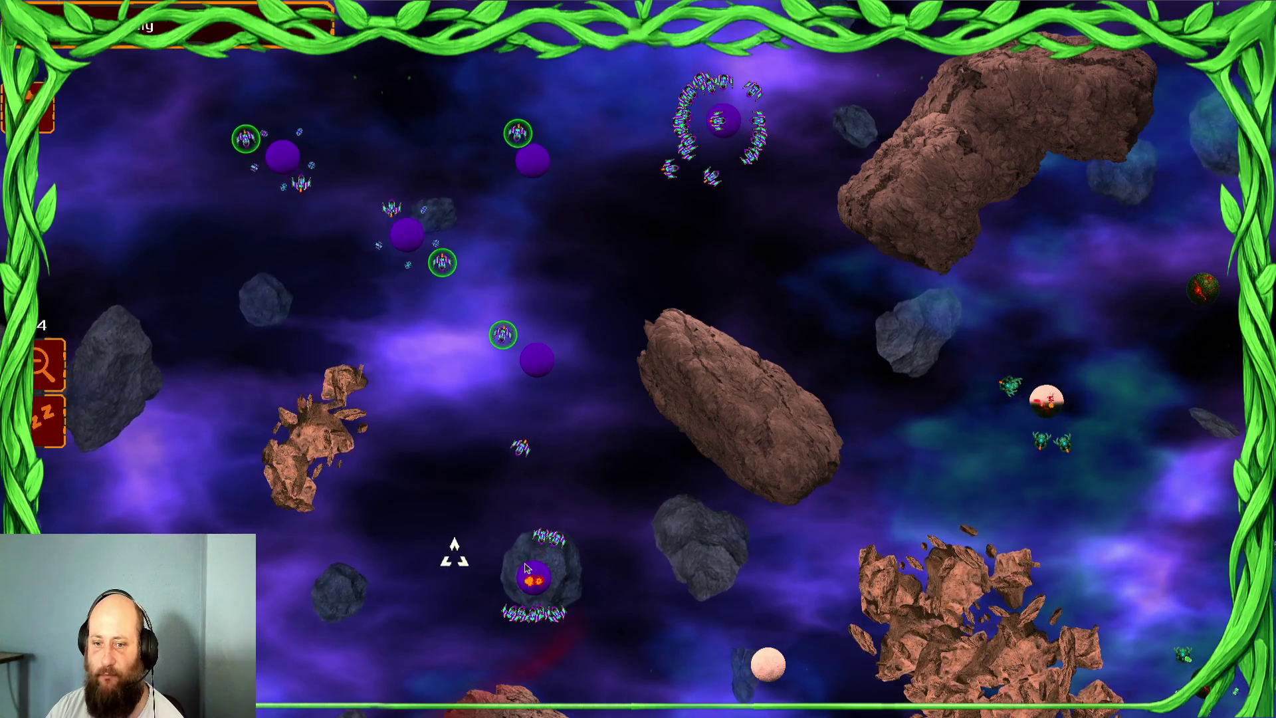
drag(762, 138, 762, 223)
click(769, 664)
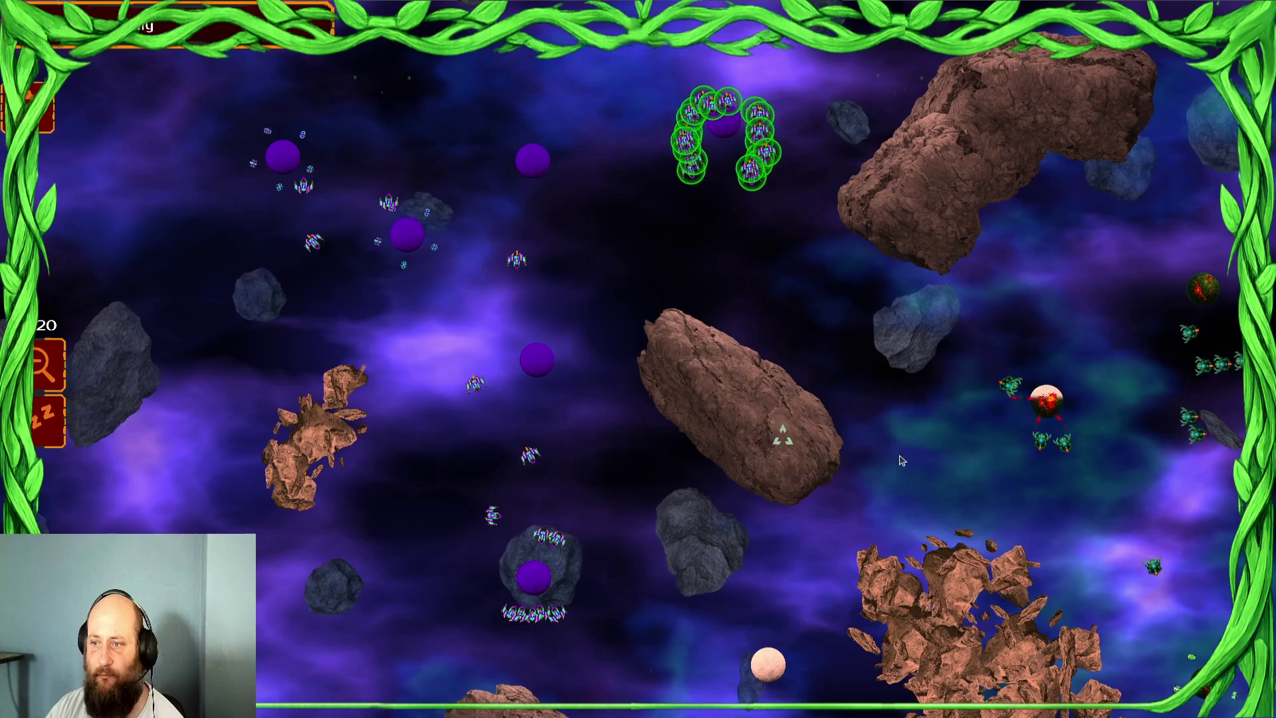
drag(537, 437, 536, 590)
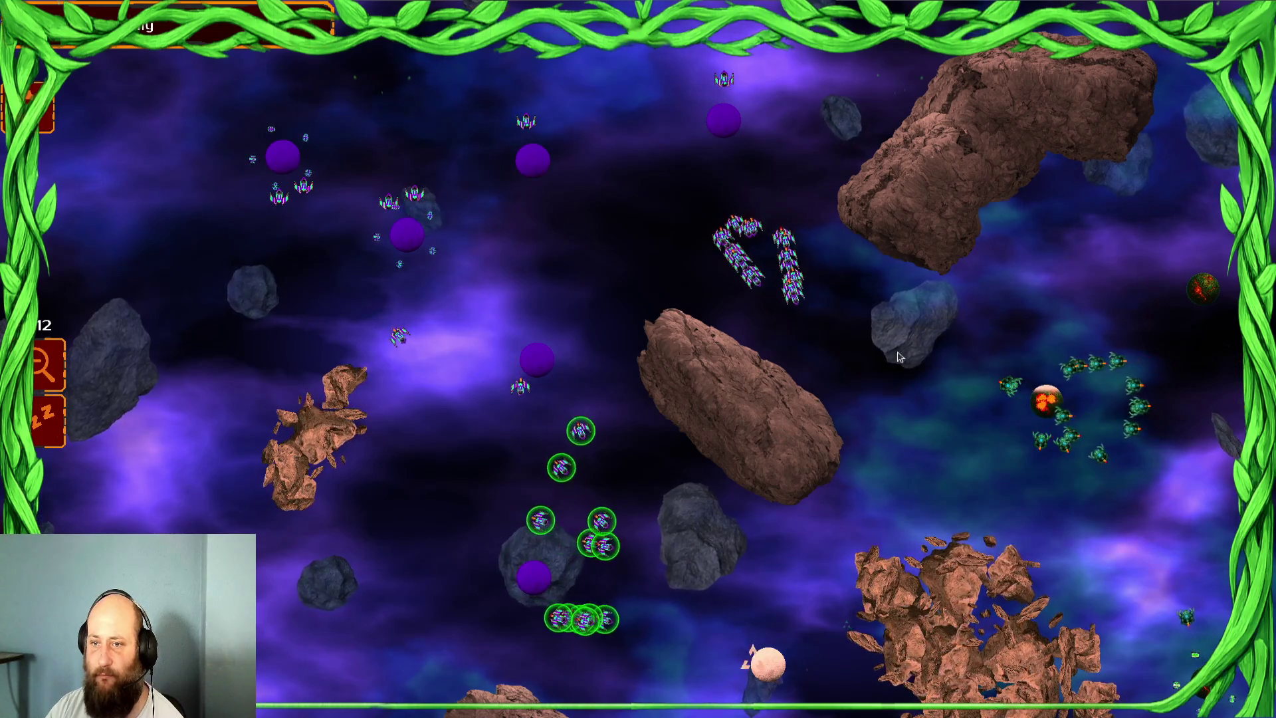
click(771, 665)
drag(795, 307, 794, 416)
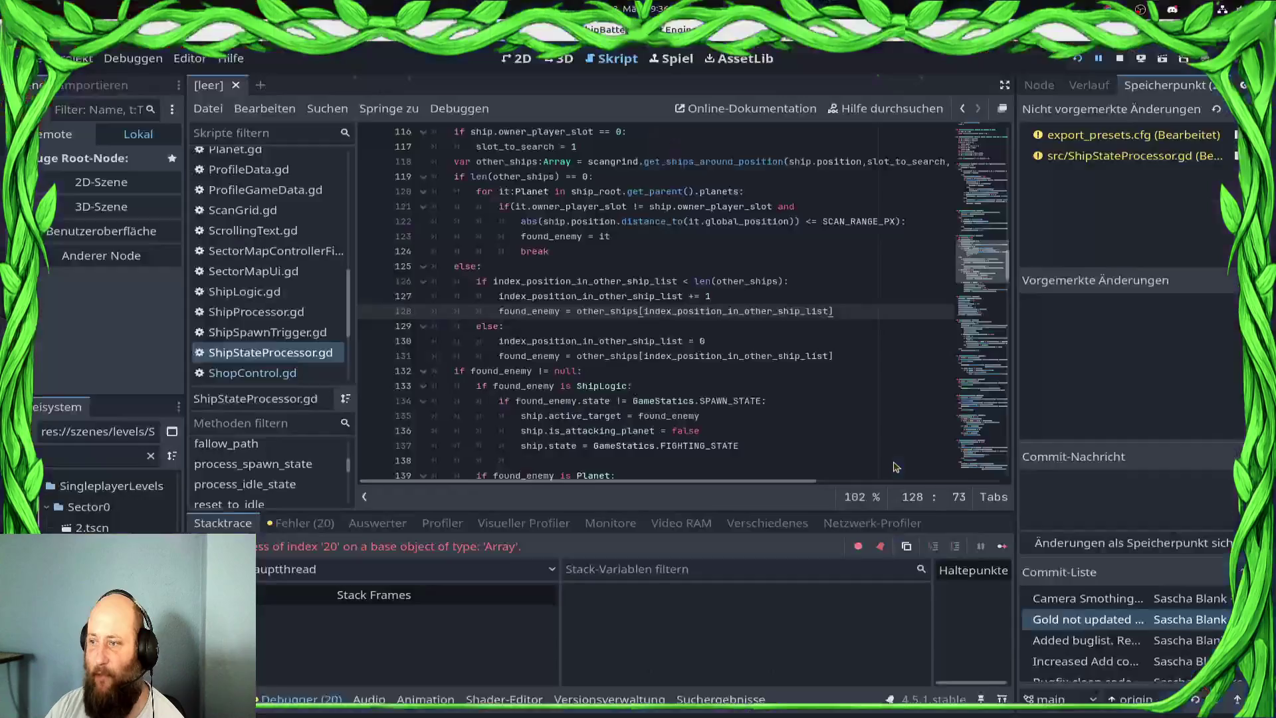
- Place the cursor just before the '<' comparison on line 126 of ShipStateProcessor.gd
scroll(680, 396, up, 2)
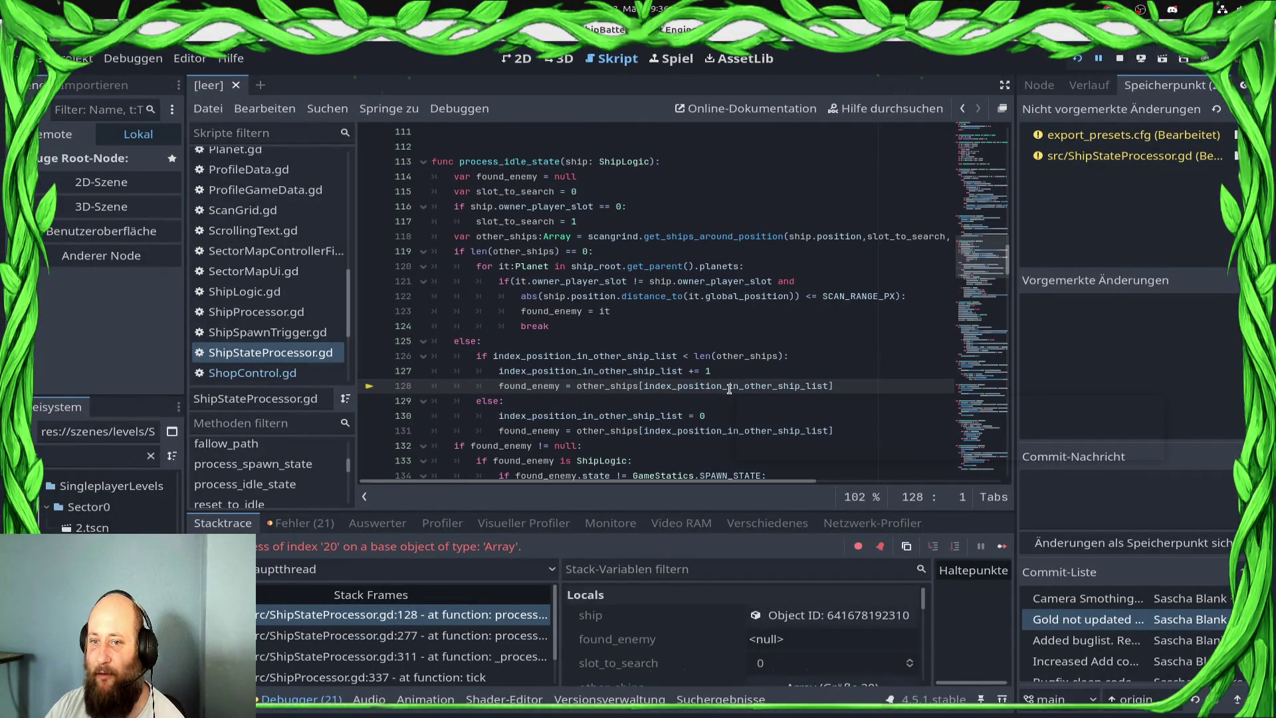
click(723, 373)
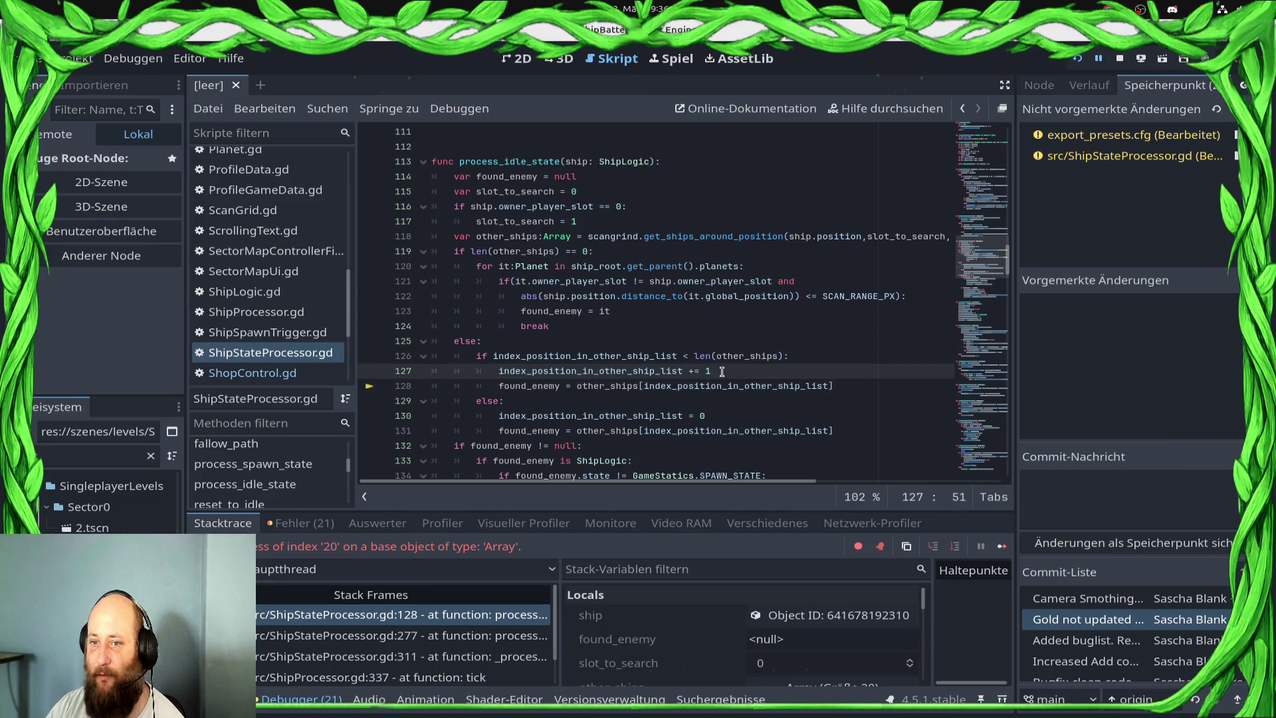
click(677, 357)
- Add ' + 1' to line 126's check, stop debugging, and relaunch to the green sector's mission
text(+ 1)
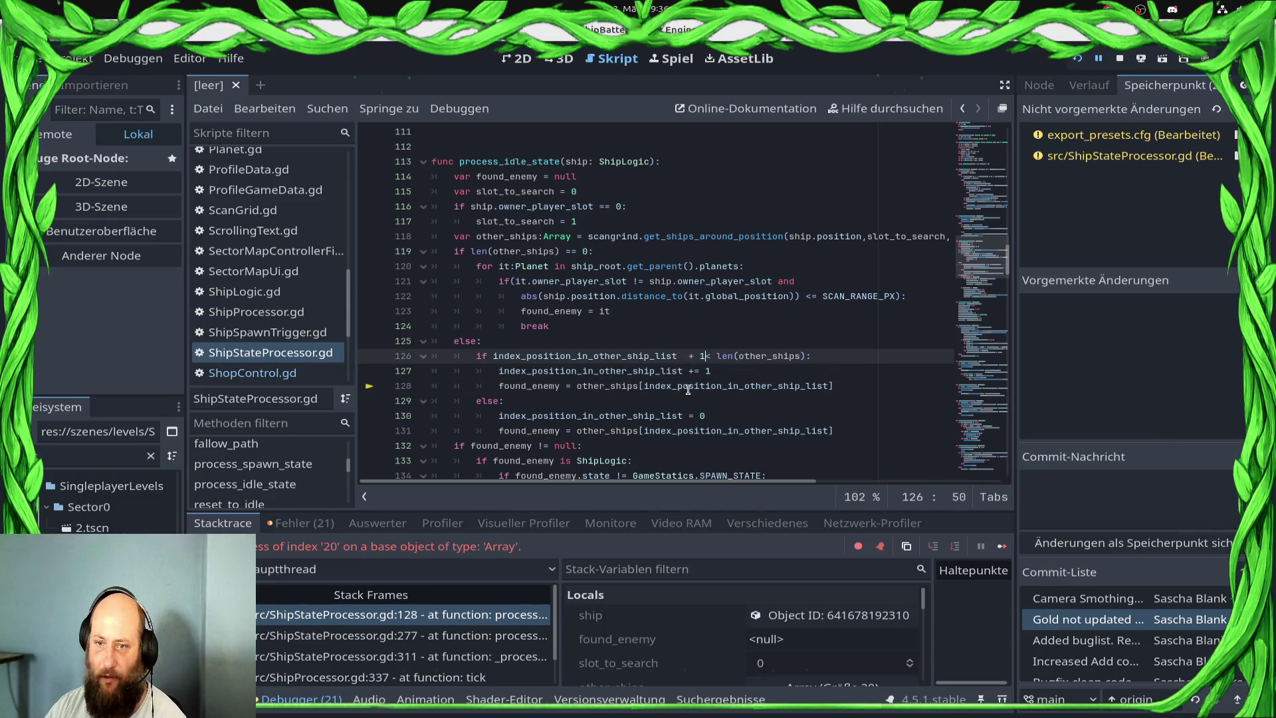
click(1120, 59)
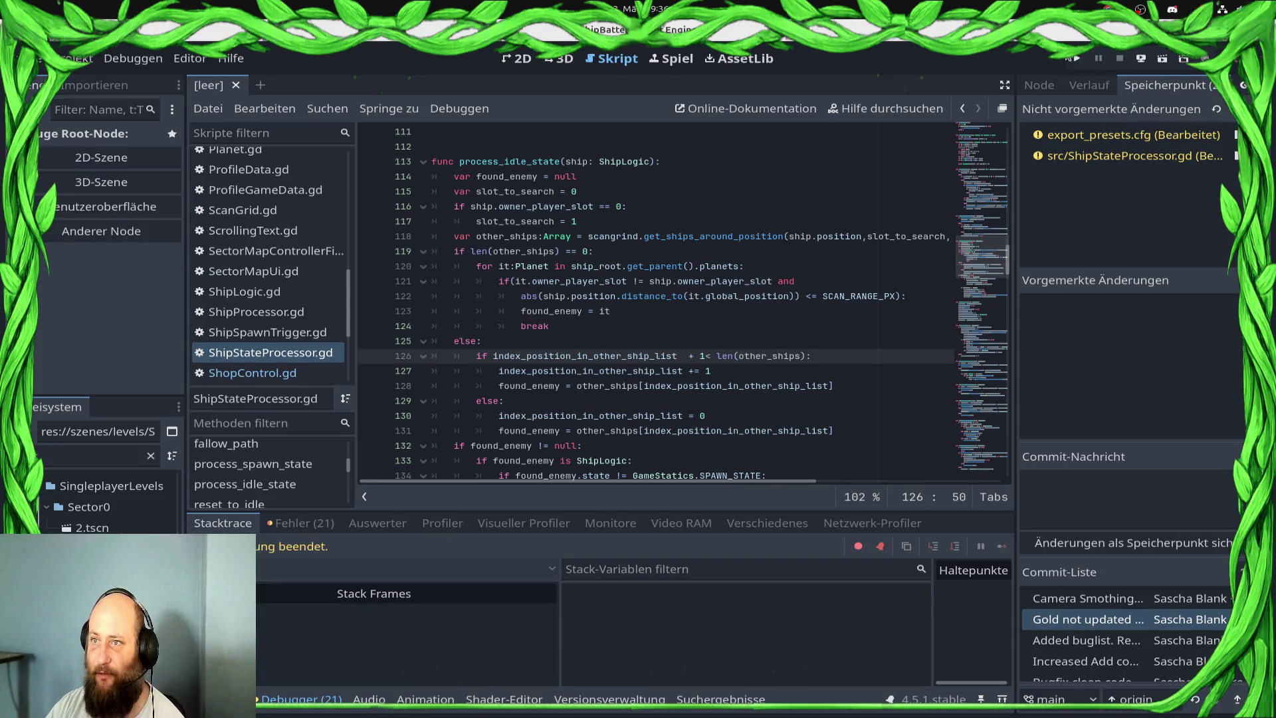
key(F5)
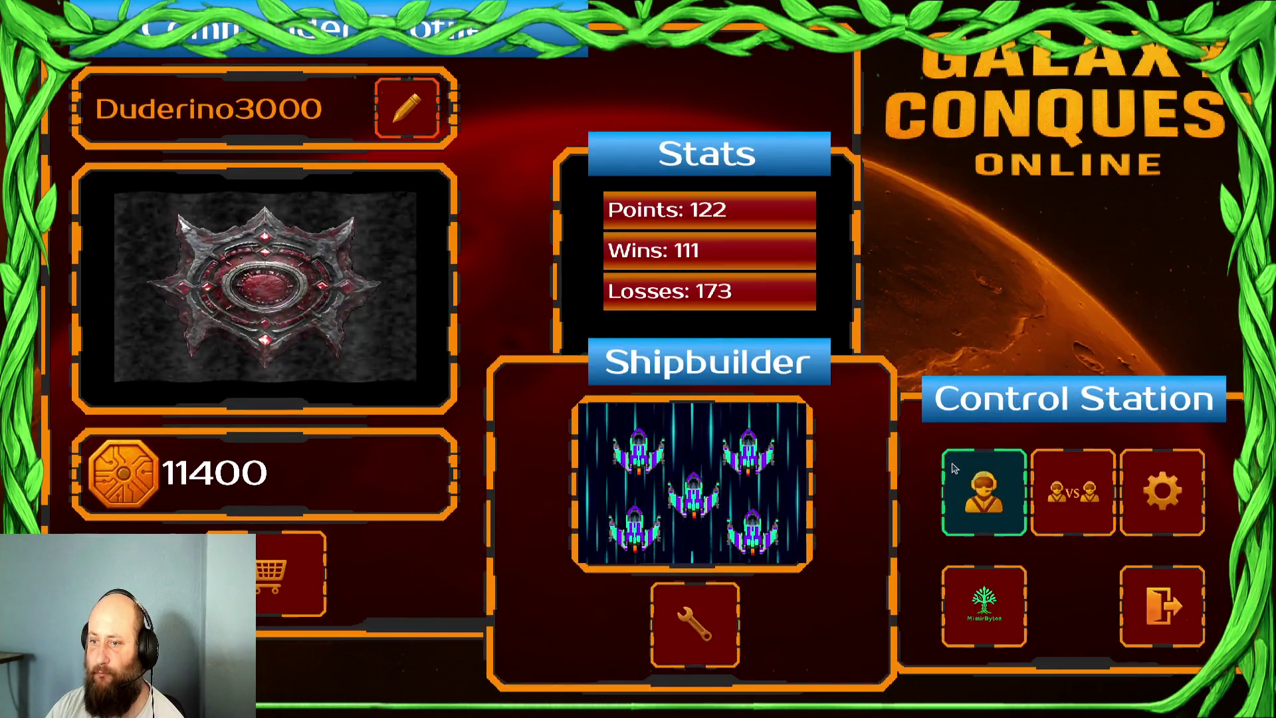
click(982, 485)
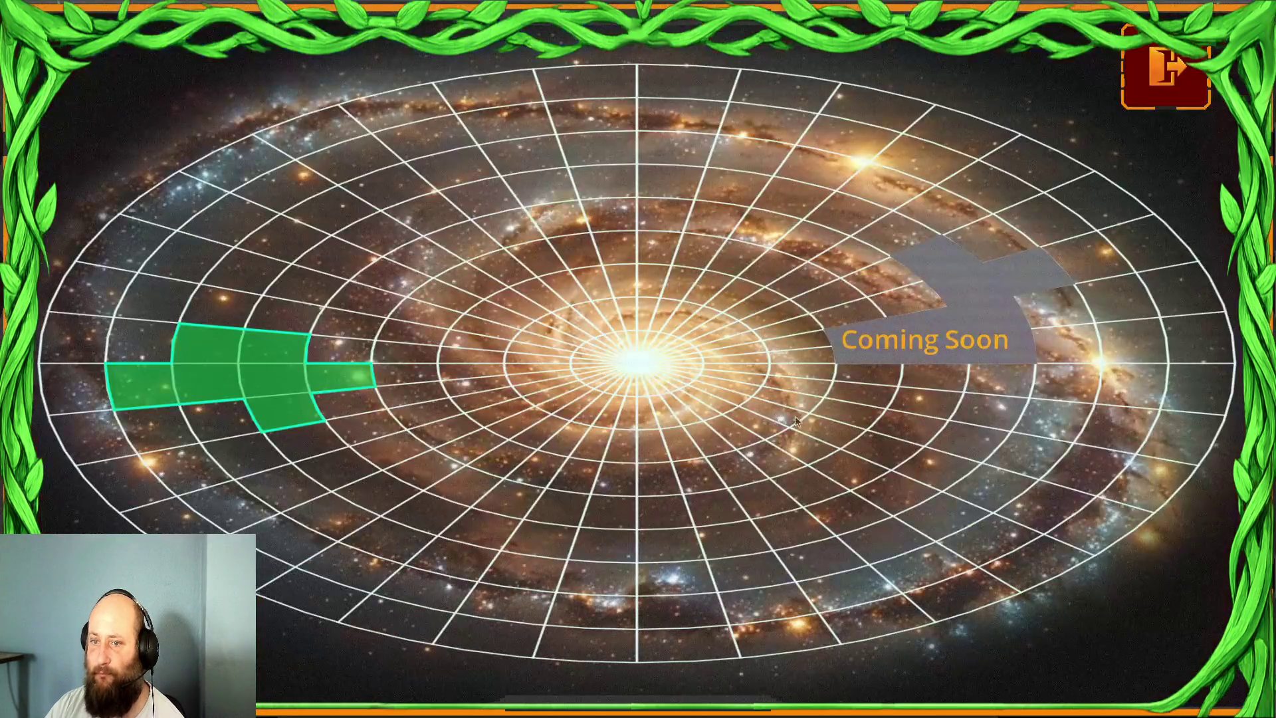
click(270, 384)
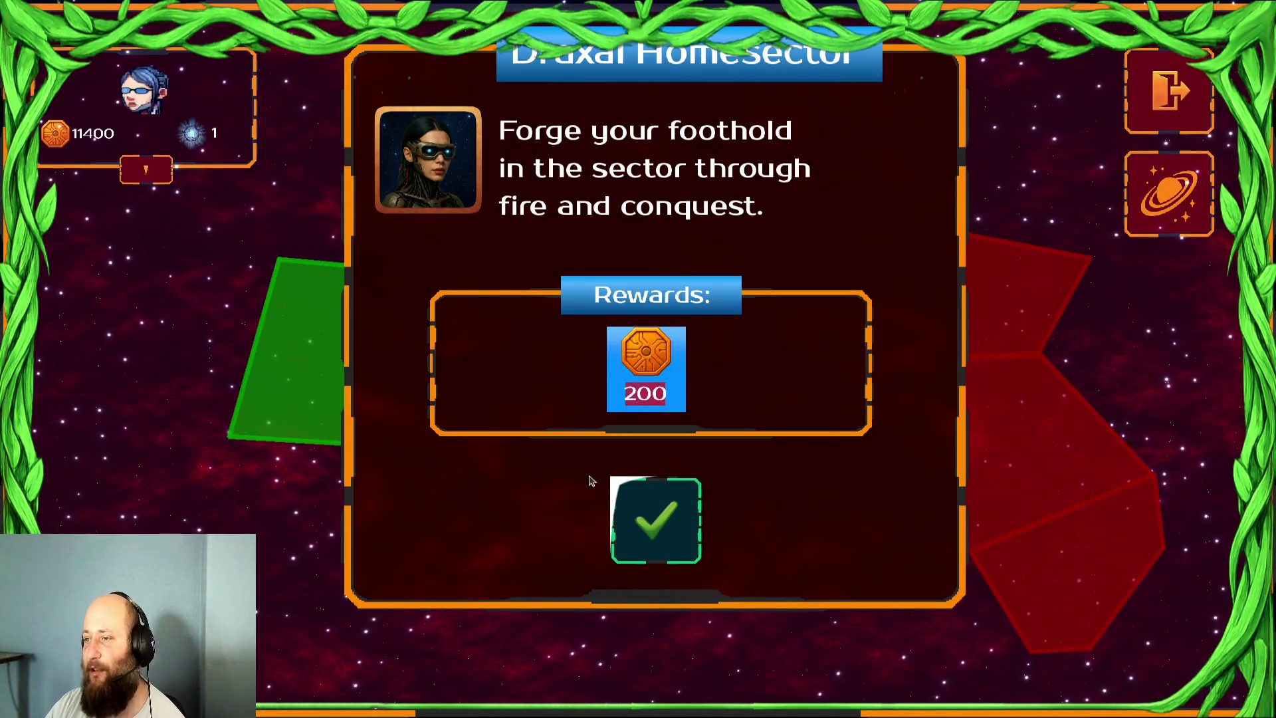
- Accept the Draxal Homesector mission, skip the story text, and dispatch the first ship groups
click(656, 520)
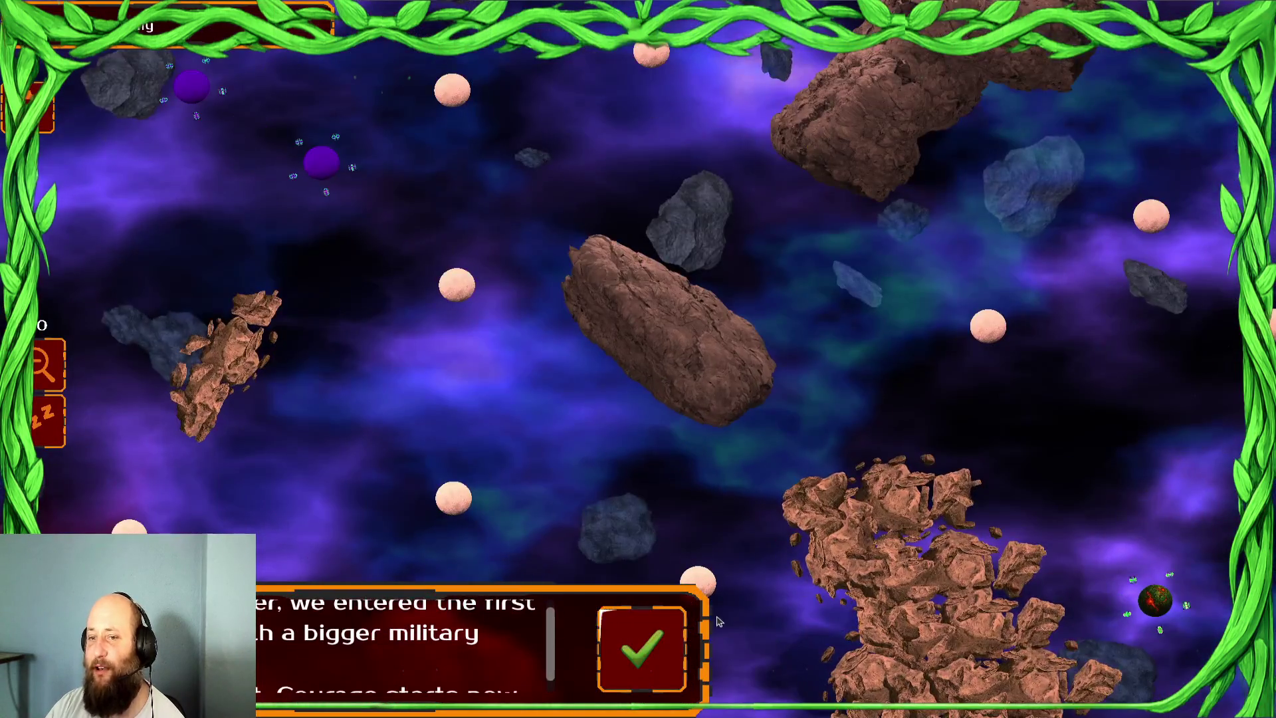
click(641, 648)
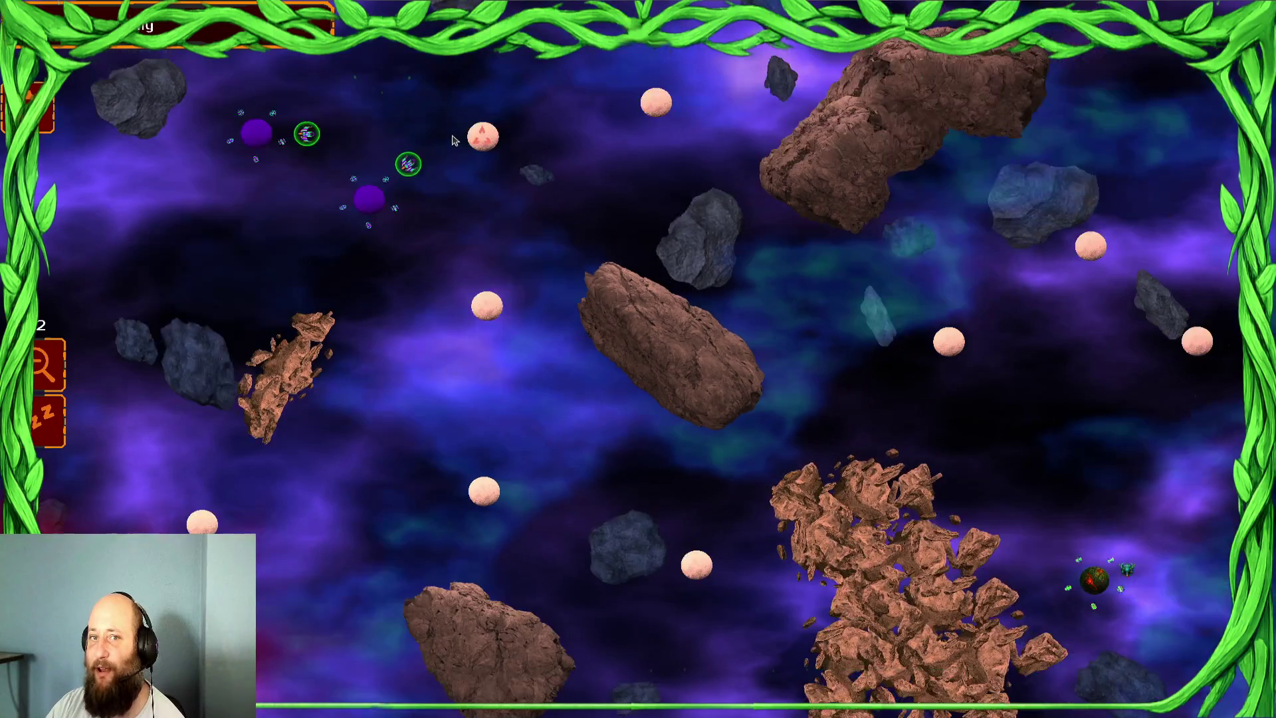
drag(450, 193, 159, 196)
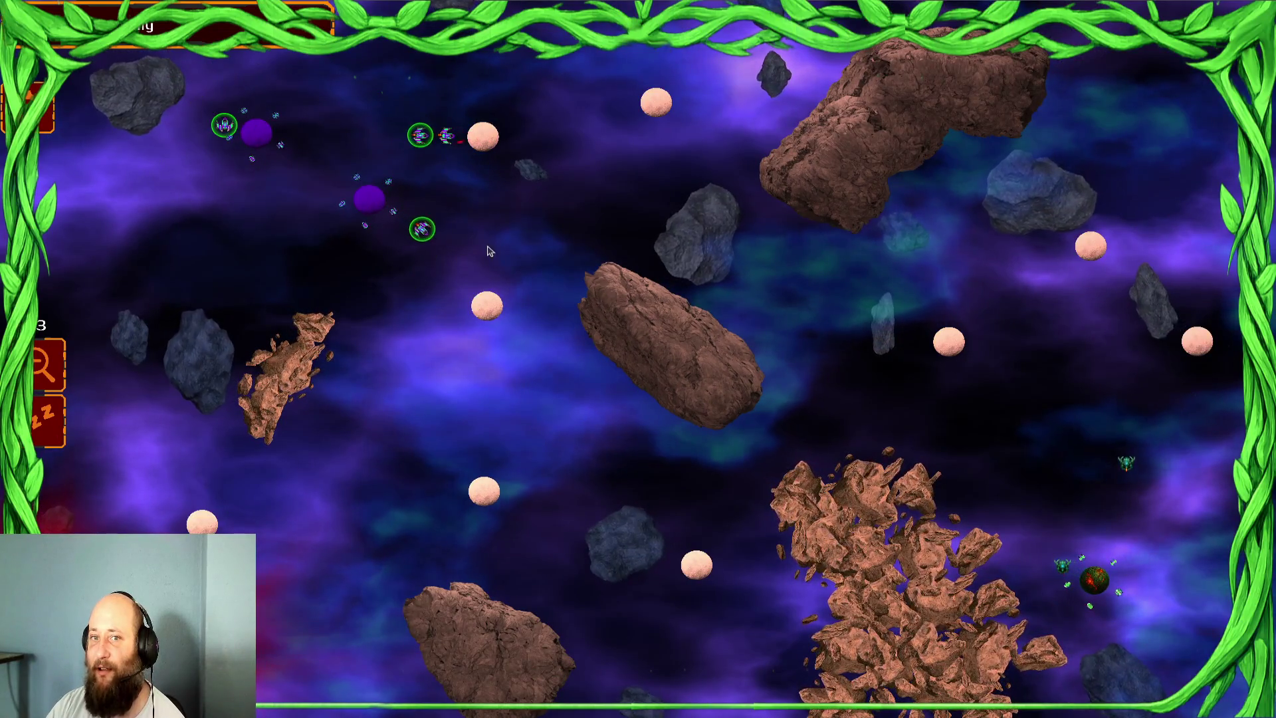
click(487, 306)
drag(168, 142, 259, 143)
click(487, 306)
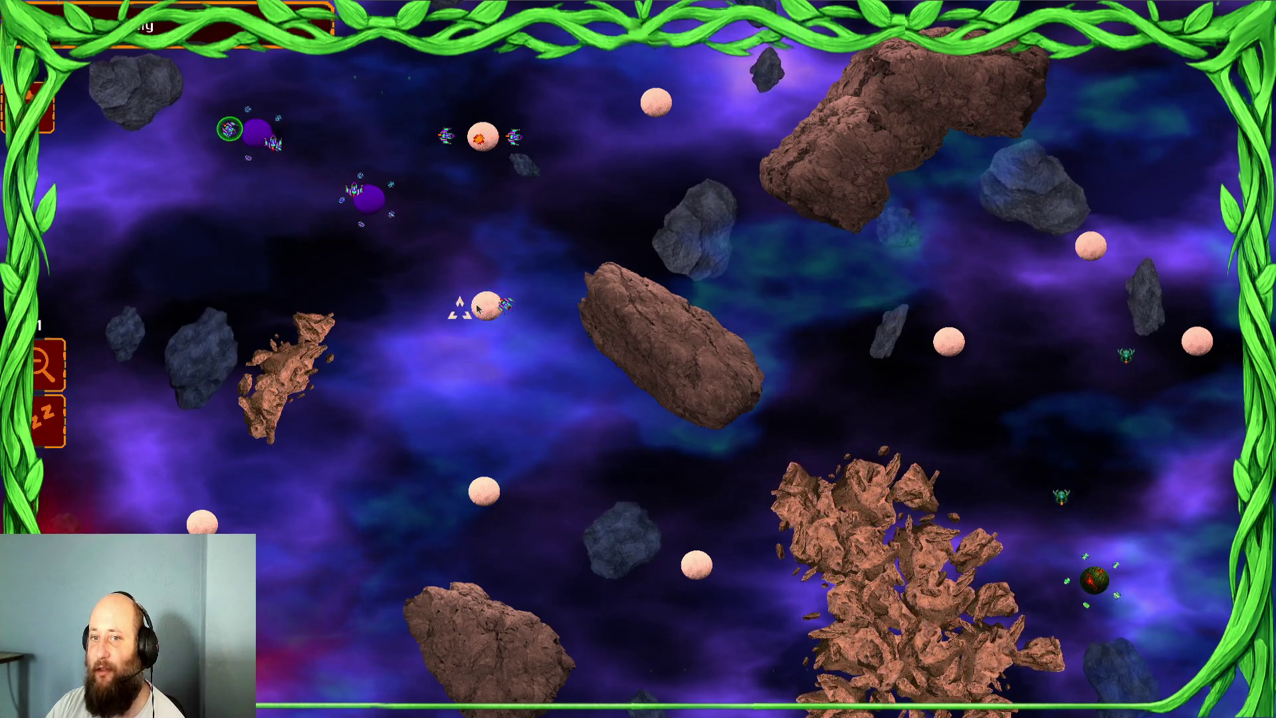
drag(385, 246, 143, 80)
click(512, 339)
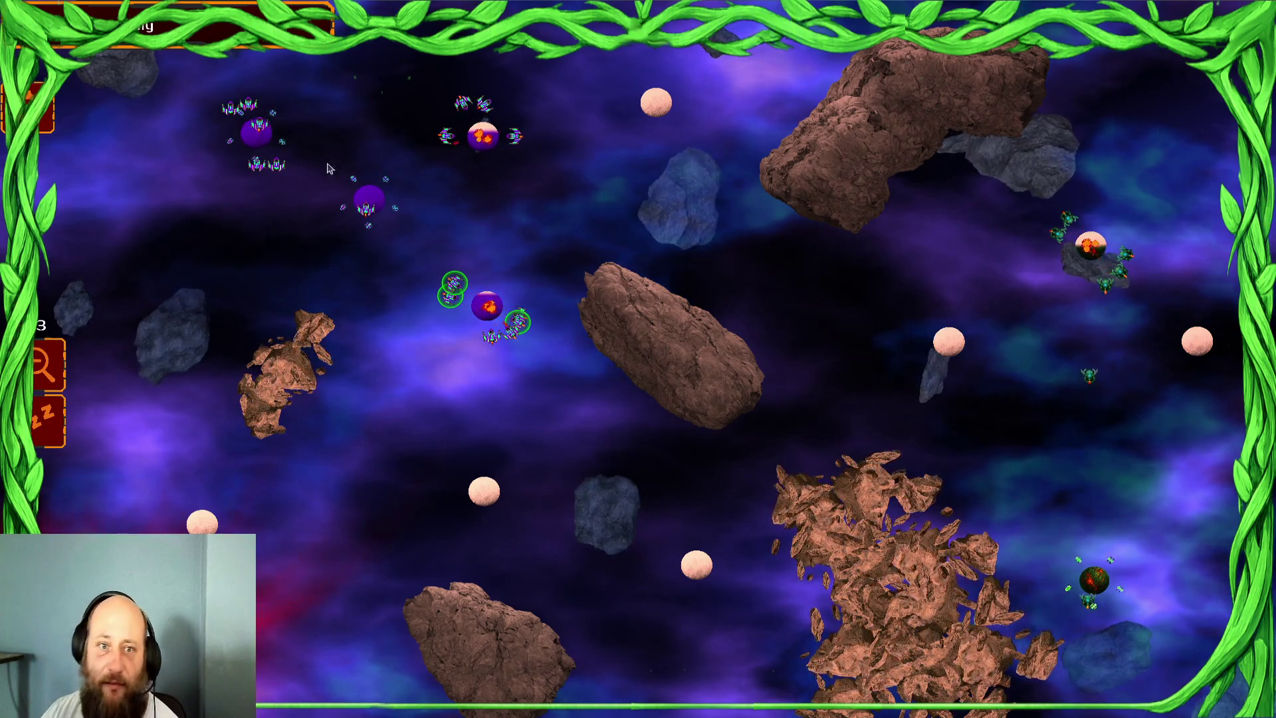
- Gather more ships at the pale top planet, then pause the game into its settings menu
click(256, 132)
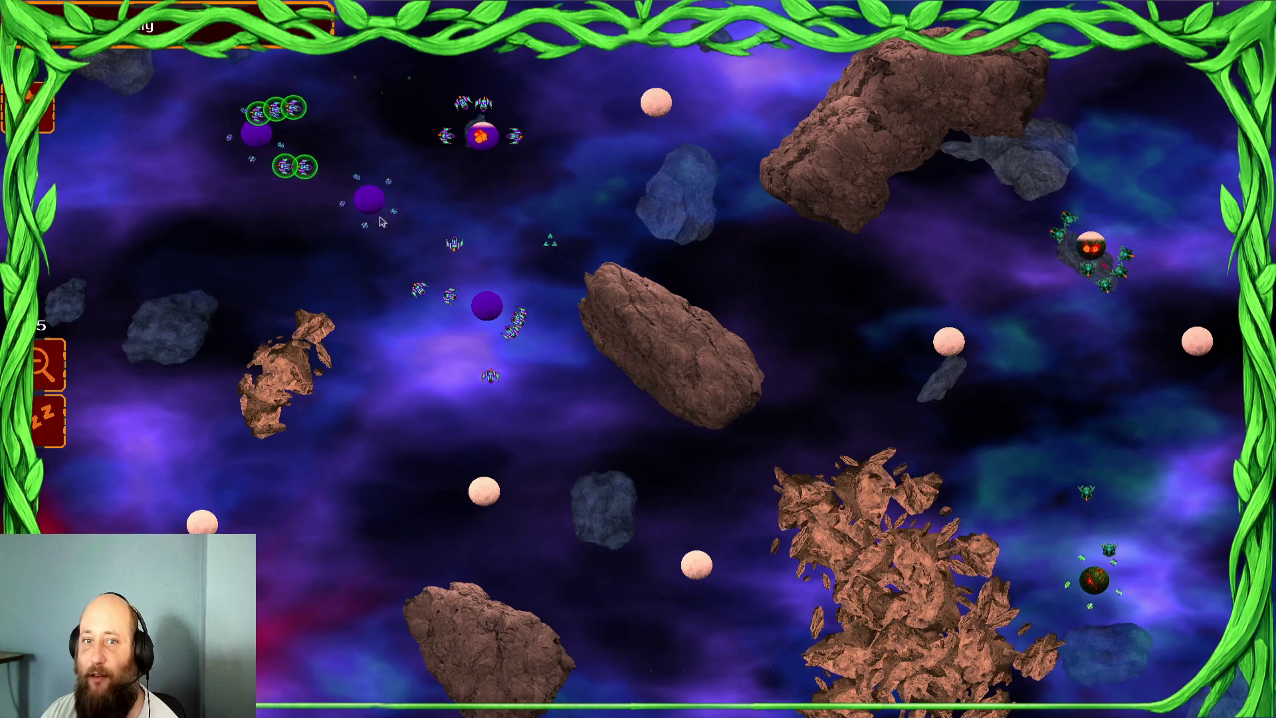
drag(546, 133, 116, 135)
click(670, 107)
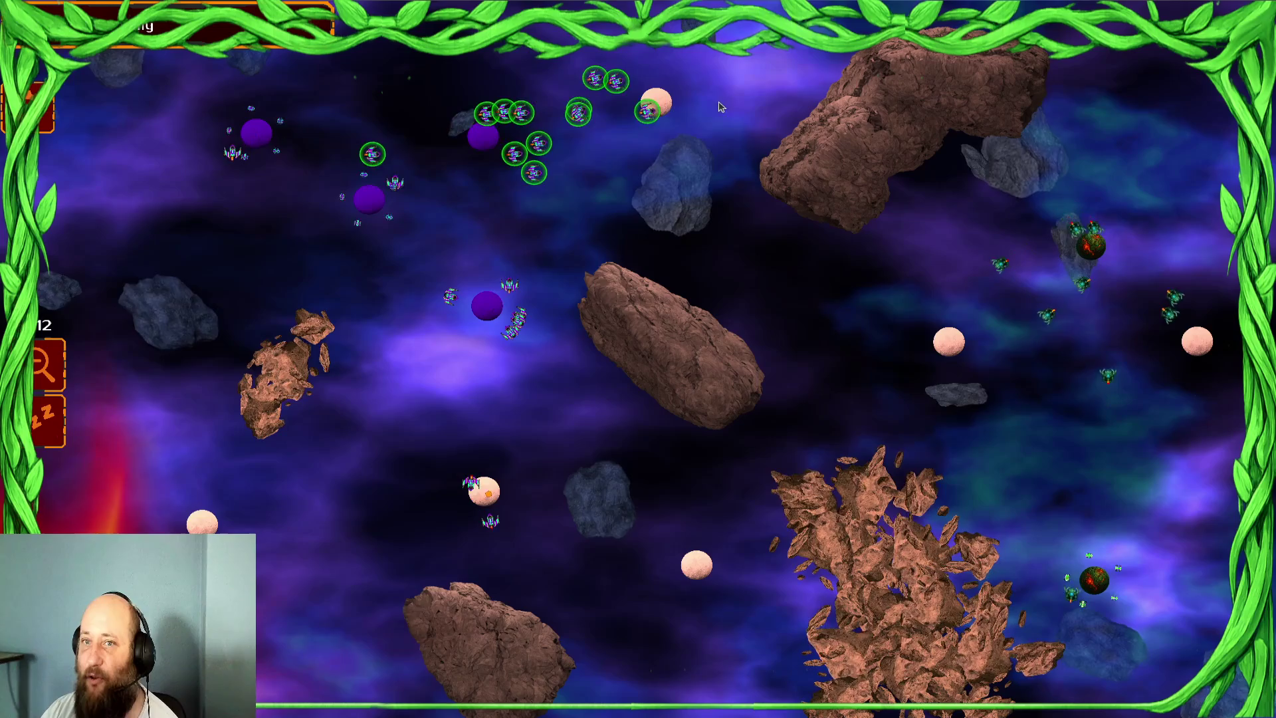
drag(738, 109, 343, 107)
drag(636, 121, 465, 136)
click(654, 103)
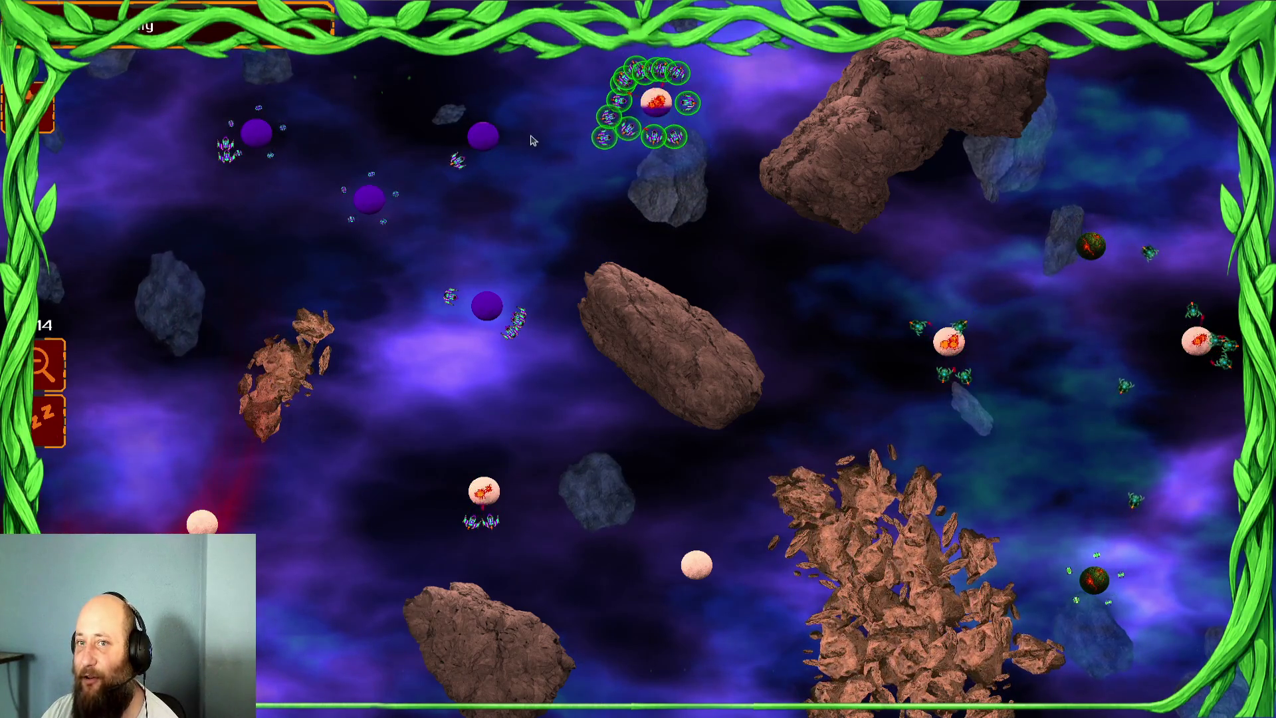
drag(724, 174, 299, 193)
mouse_move(615, 333)
mouse_down()
mouse_move(571, 333)
mouse_move(196, 221)
mouse_up()
key(super)
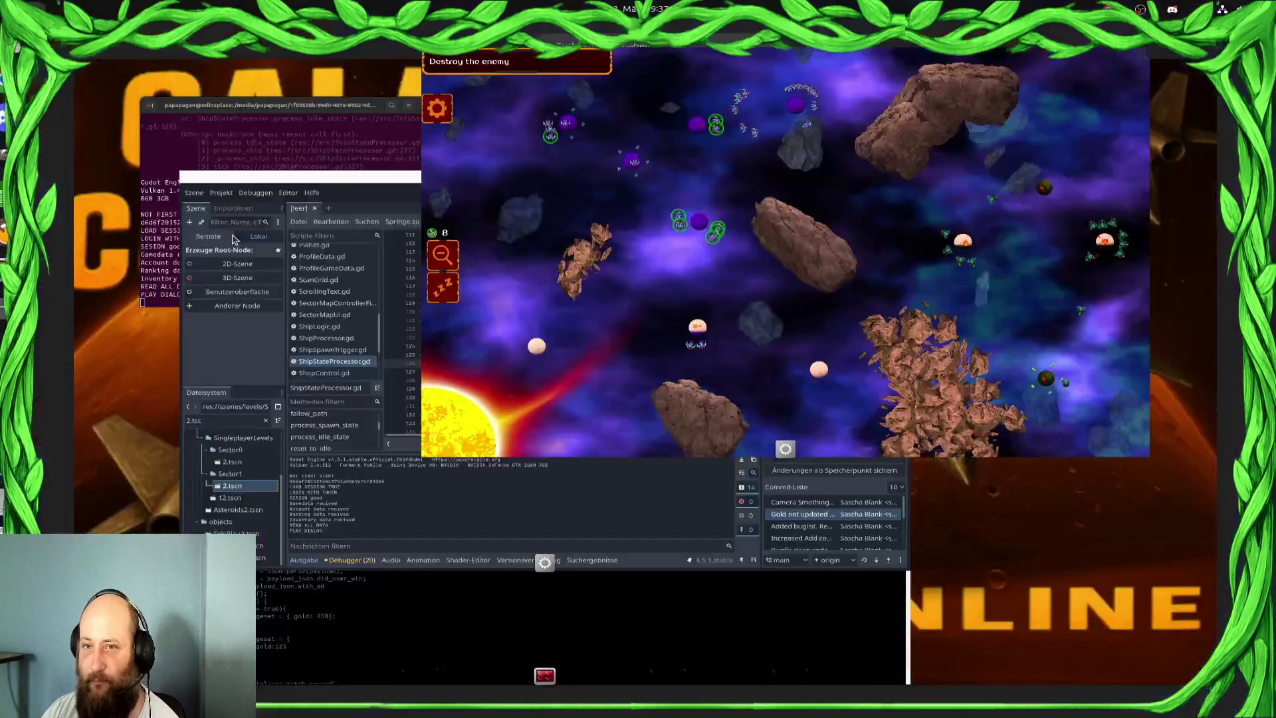
key(super)
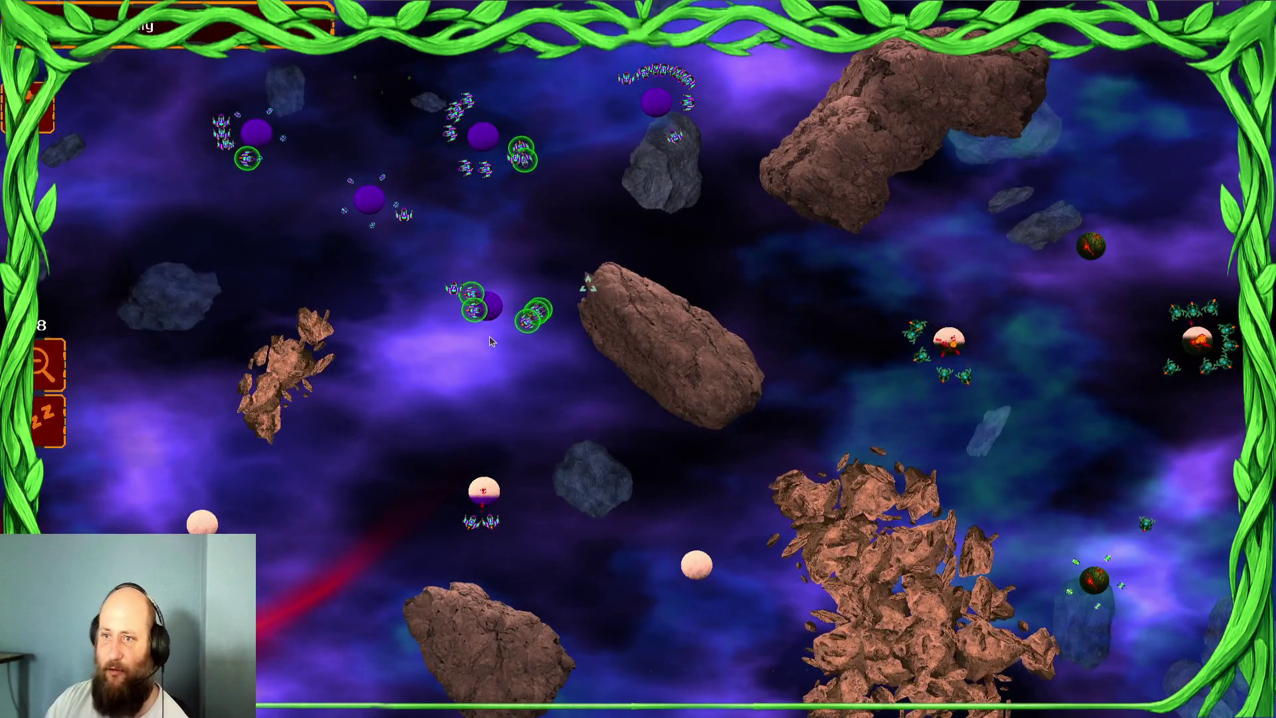
key(Escape)
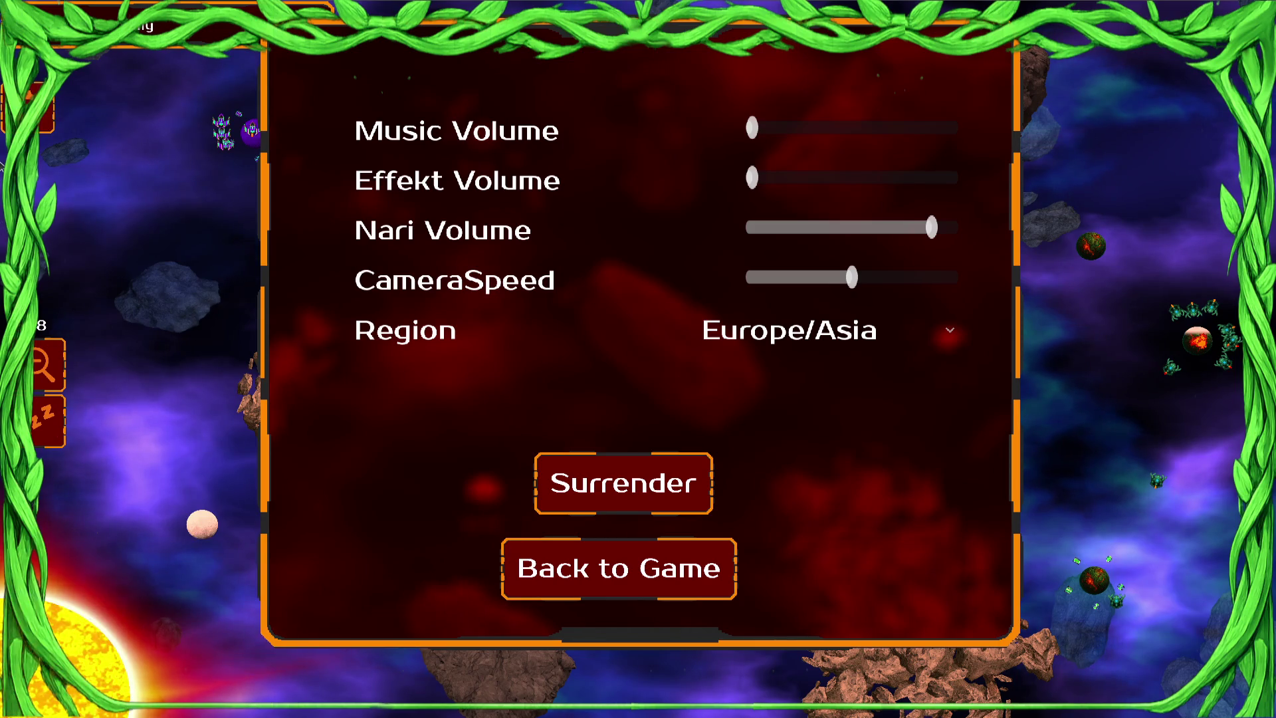
- Switch from the window overview to the be-right-back image
key(super)
click(834, 575)
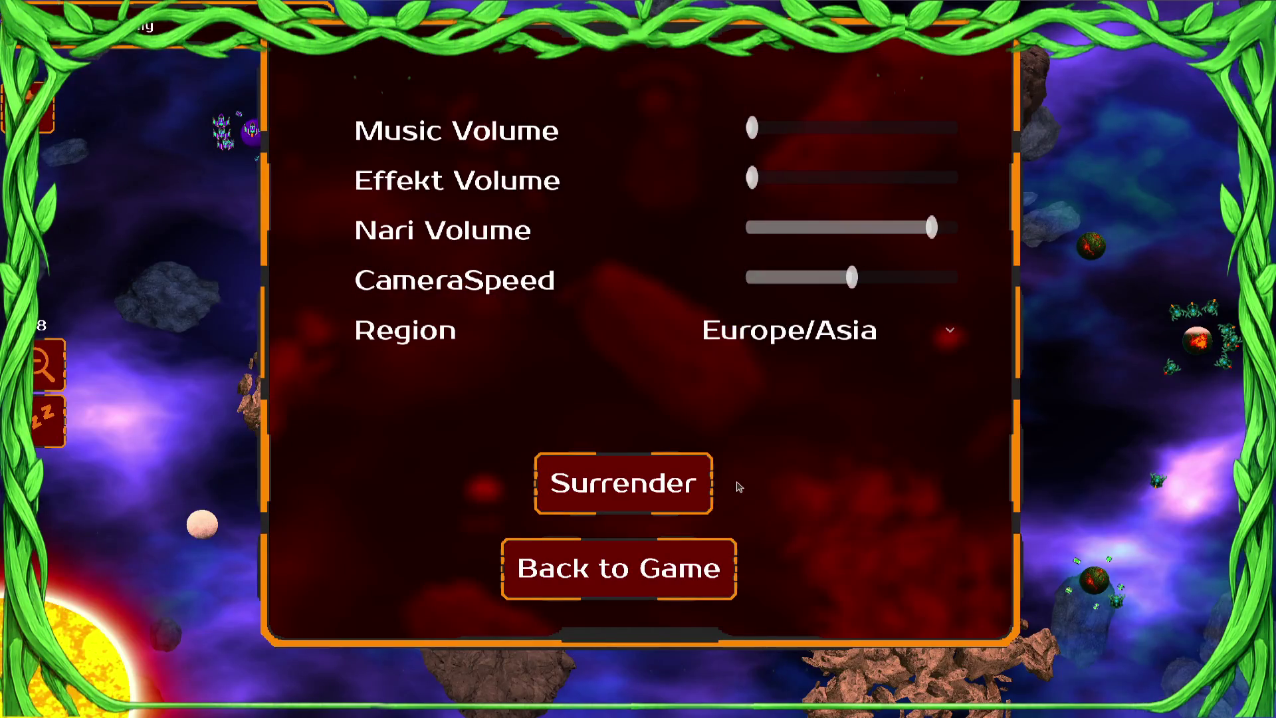
- Resume the battle and send fleets from the upper and left planets toward the right-hand battle
click(709, 573)
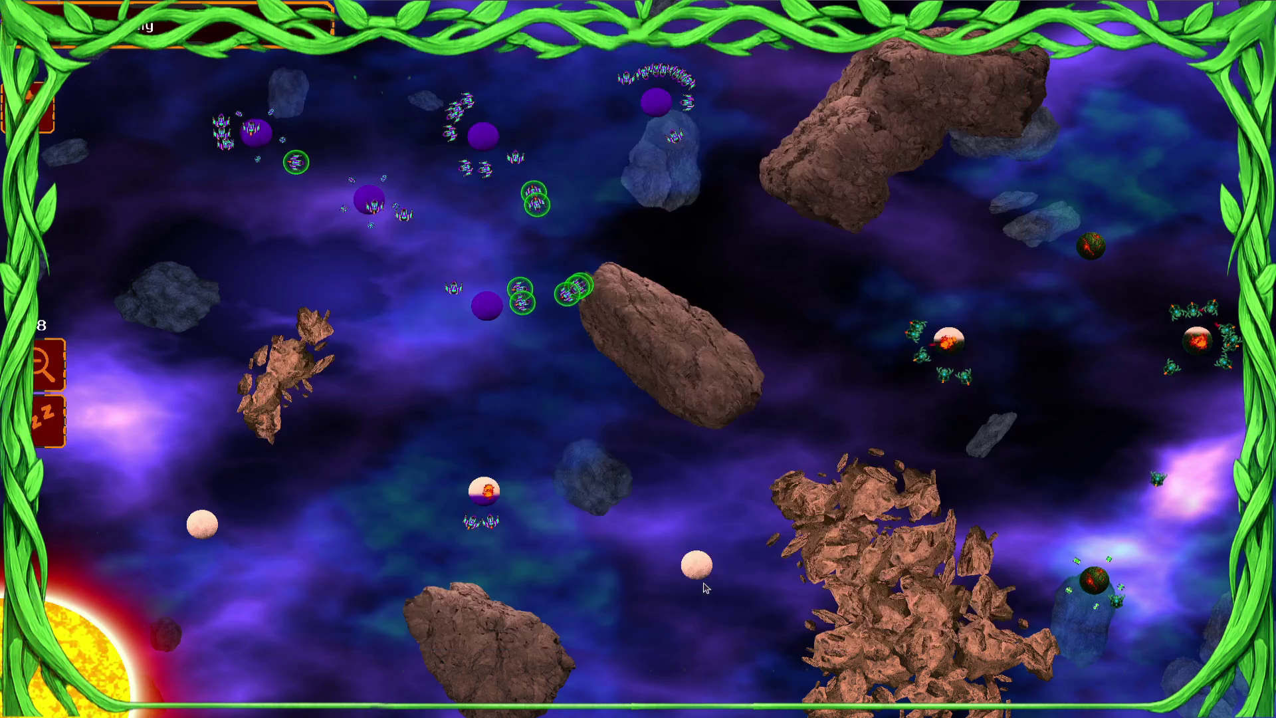
drag(79, 460, 78, 460)
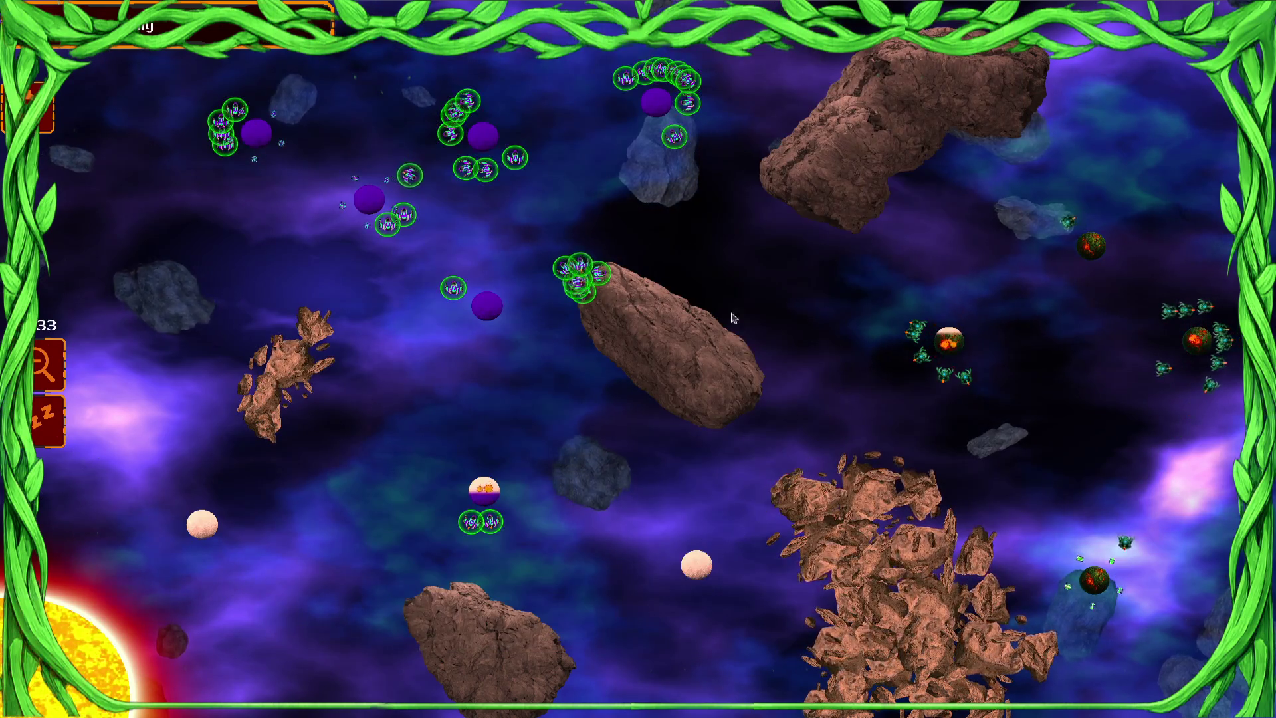
click(772, 313)
click(843, 304)
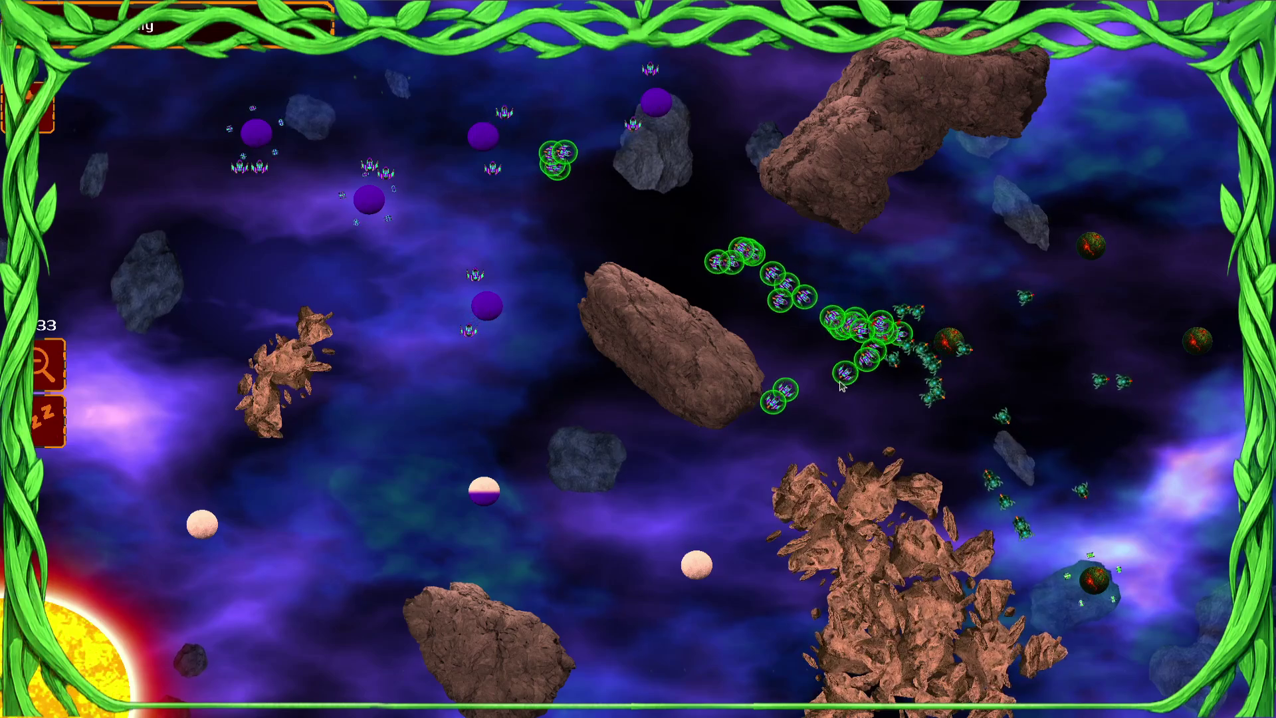
drag(678, 107, 202, 204)
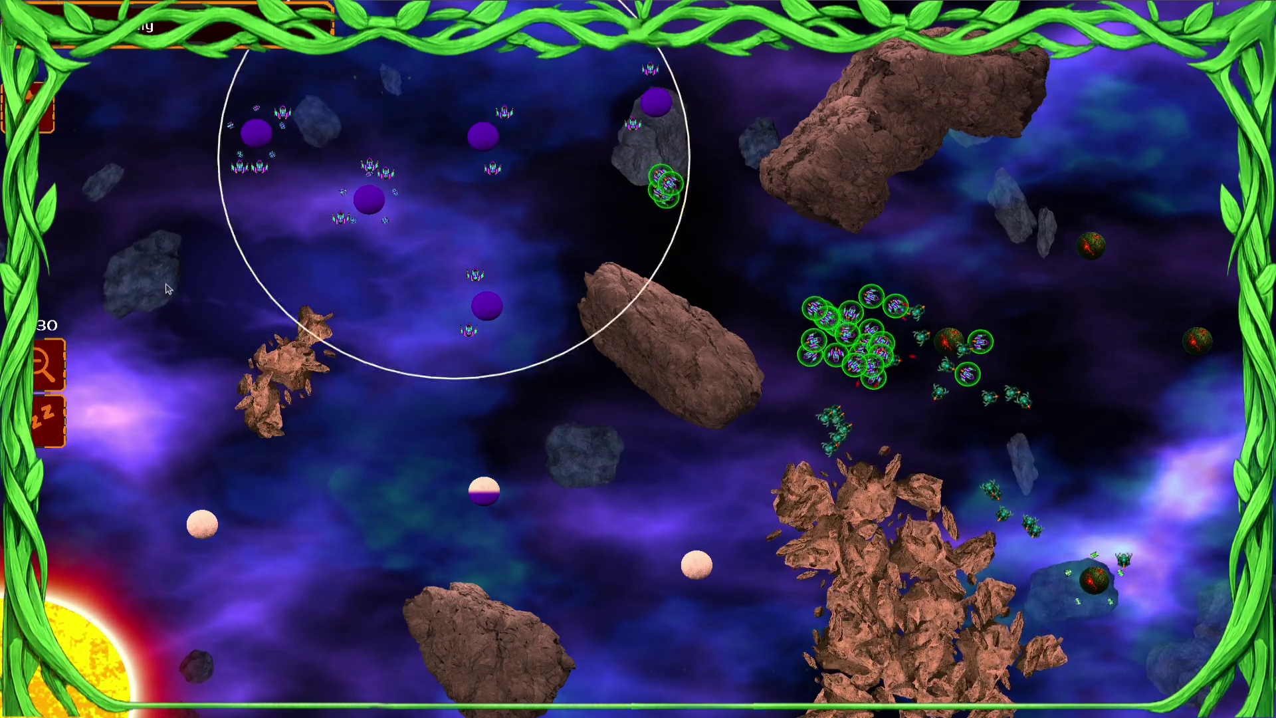
click(778, 251)
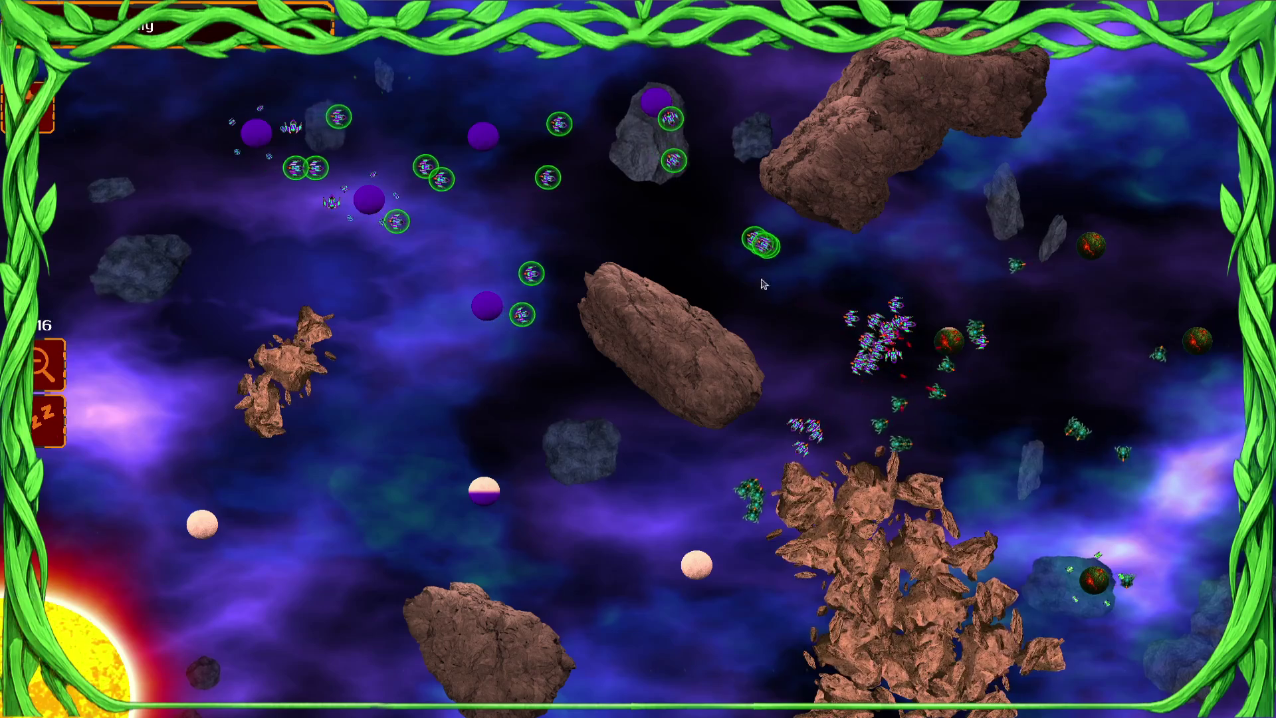
drag(877, 333, 886, 397)
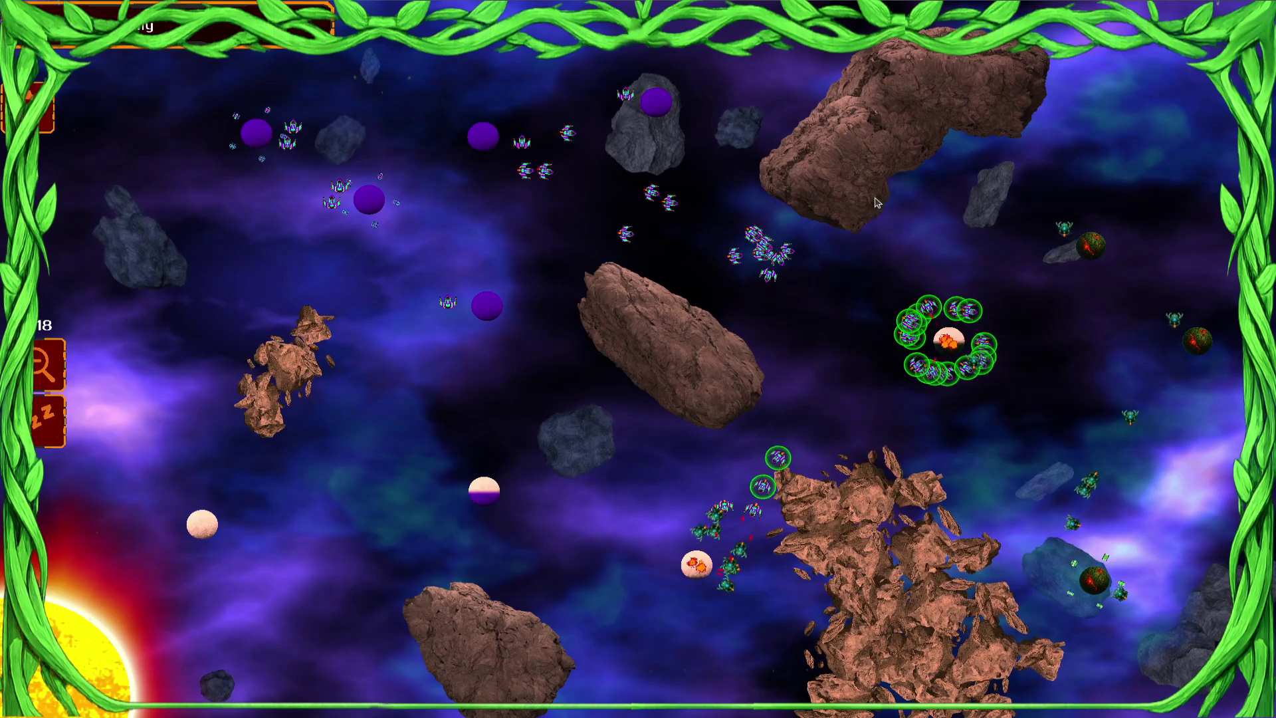
drag(684, 242, 785, 248)
click(798, 459)
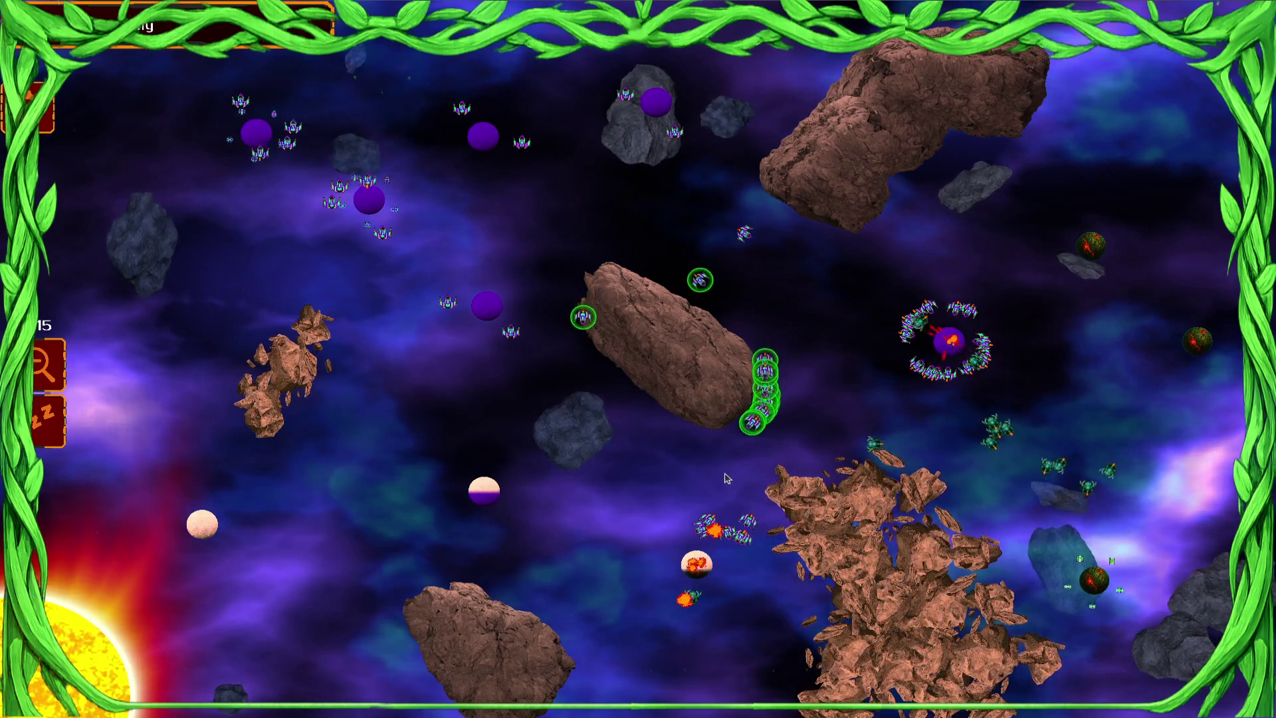
- Keep attacking with fleets until the debugger halts at KnowledgeStoneLevelItem.gd line 19
drag(476, 166, 233, 241)
click(378, 471)
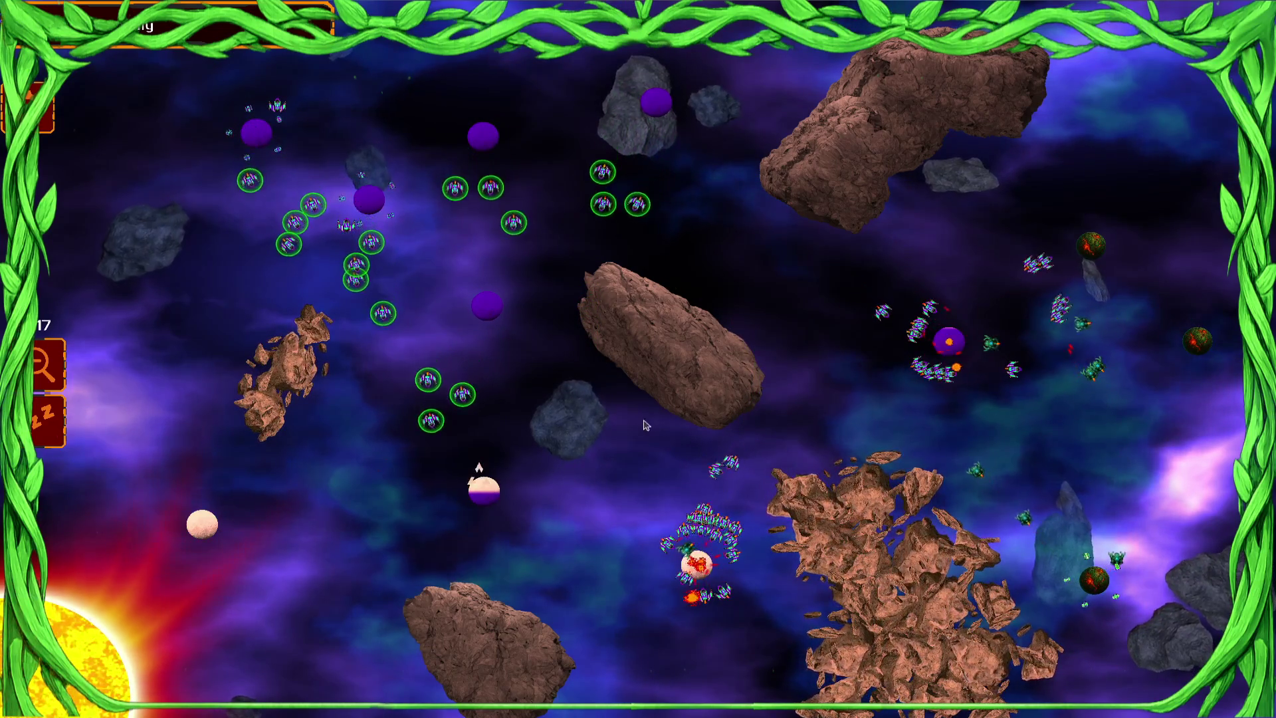
click(953, 325)
drag(1018, 393, 1158, 490)
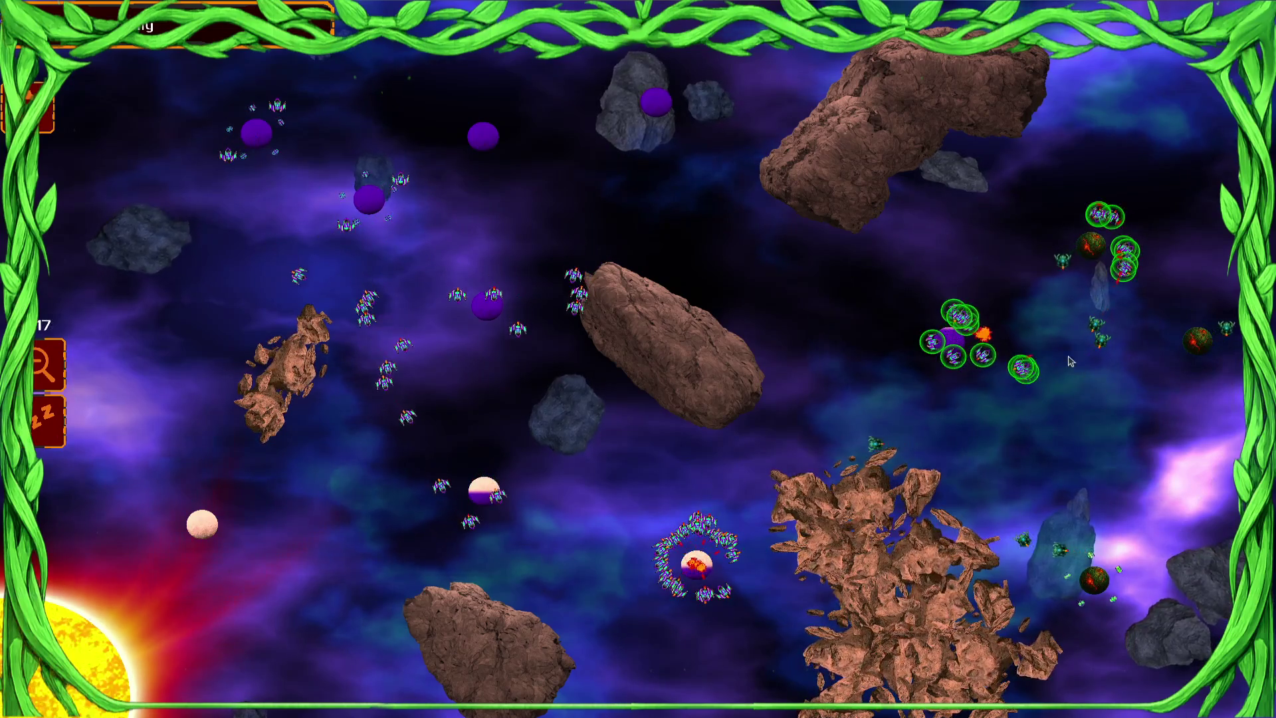
drag(561, 51, 825, 263)
click(867, 296)
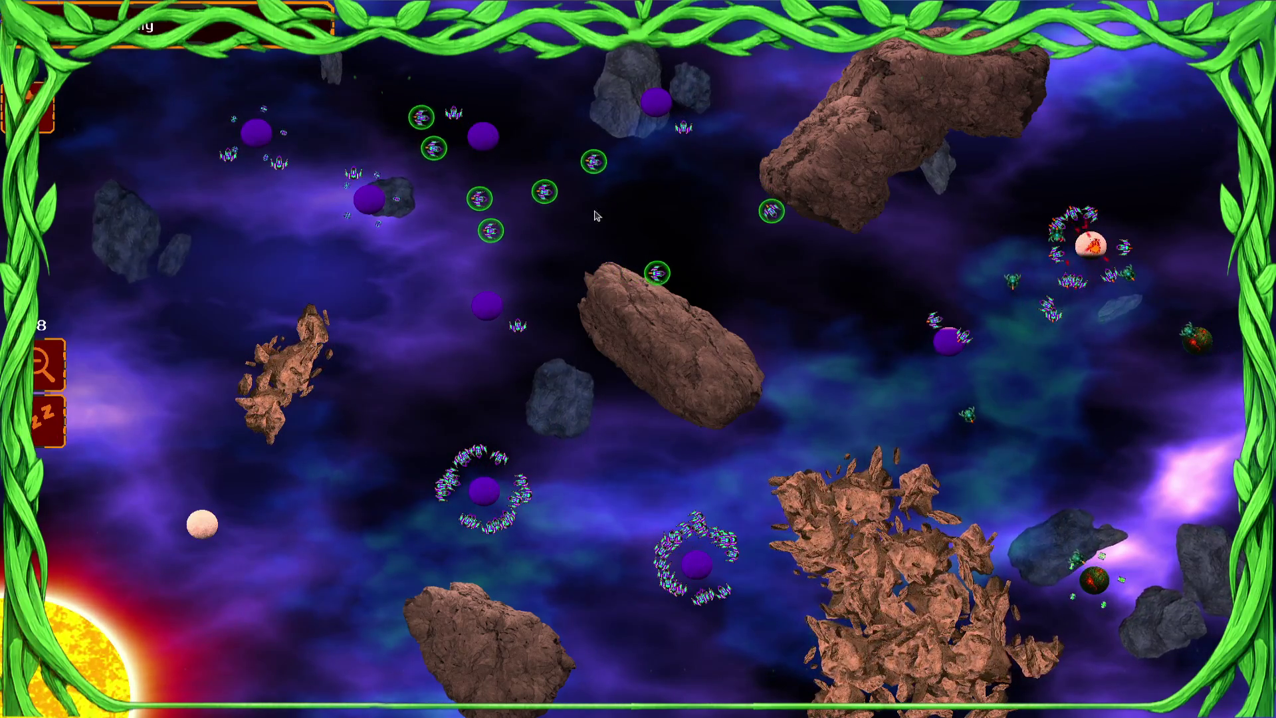
mouse_move(755, 157)
mouse_down()
mouse_move(670, 66)
mouse_move(237, 270)
mouse_up()
click(837, 368)
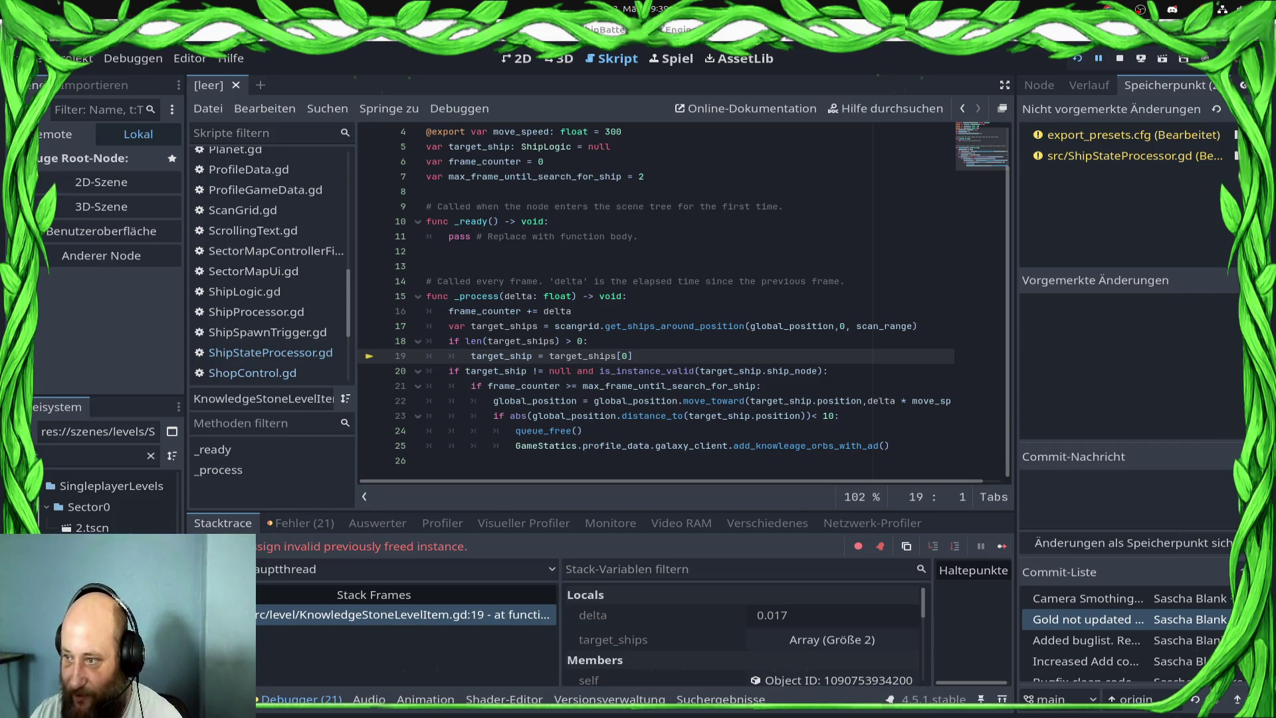
- Stop the game and start an 'if is_instance_valid(' check on a new line after line 18
click(647, 357)
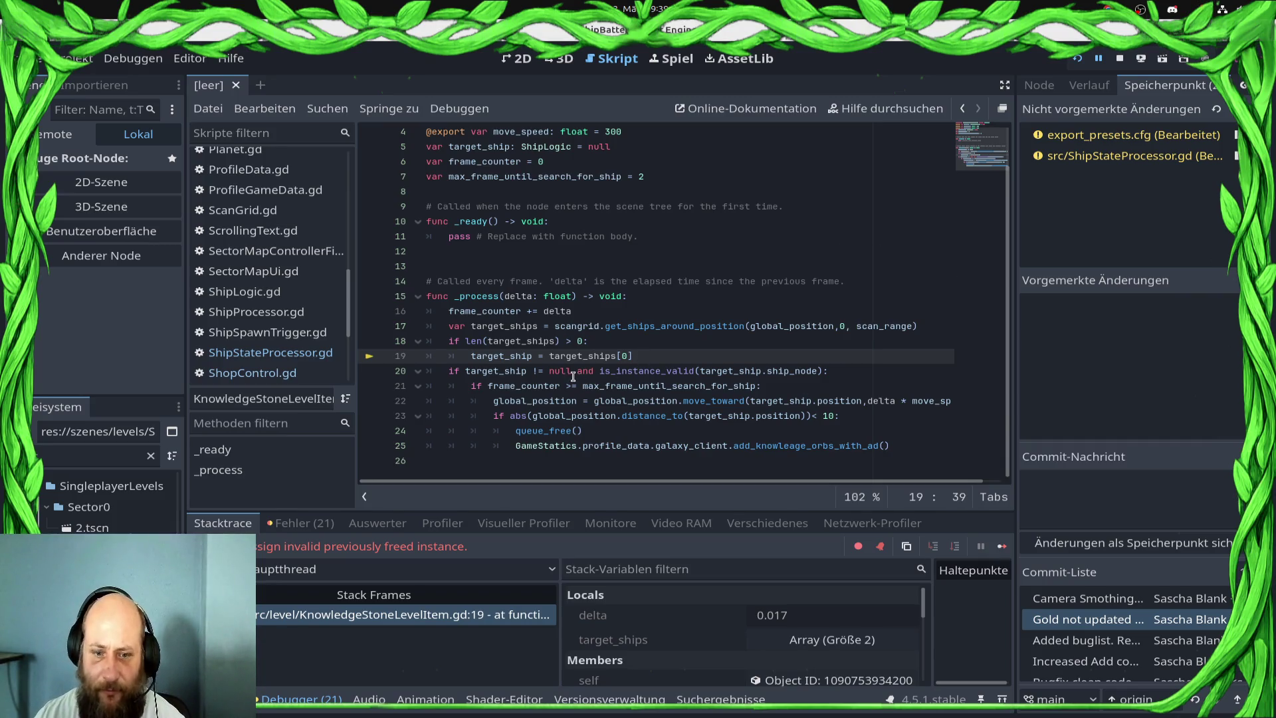
click(1121, 59)
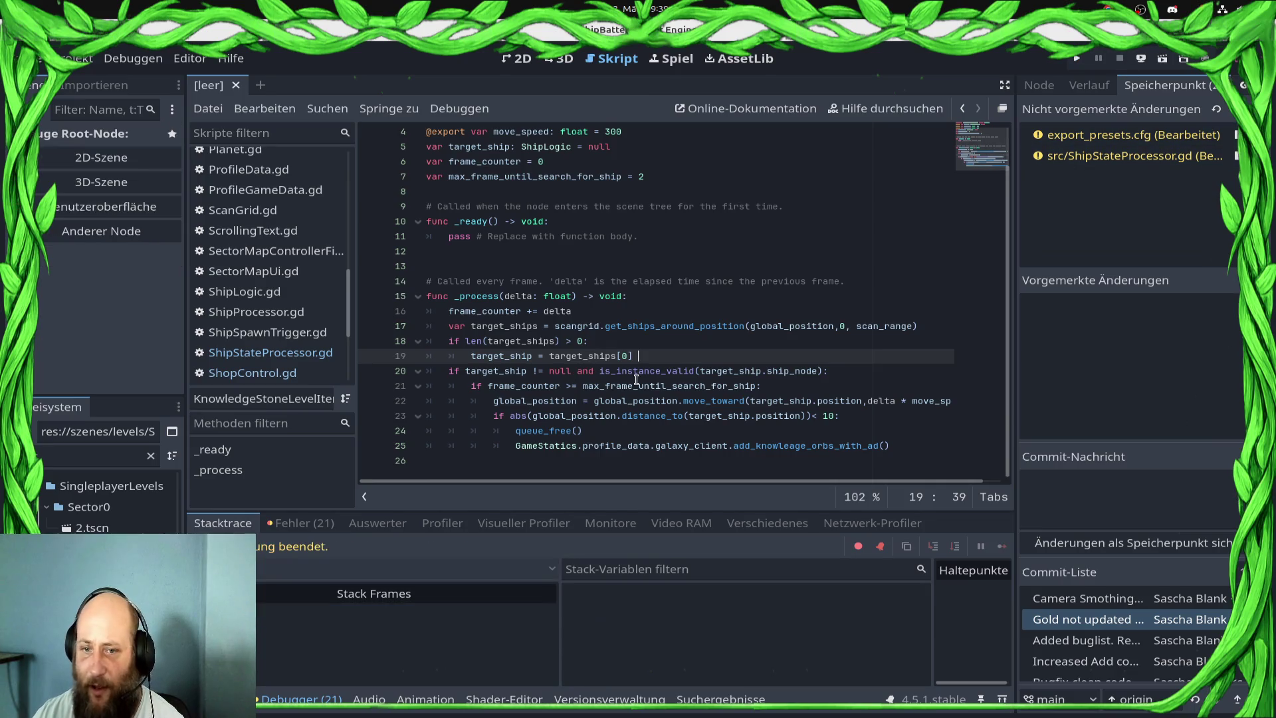
click(637, 325)
click(633, 340)
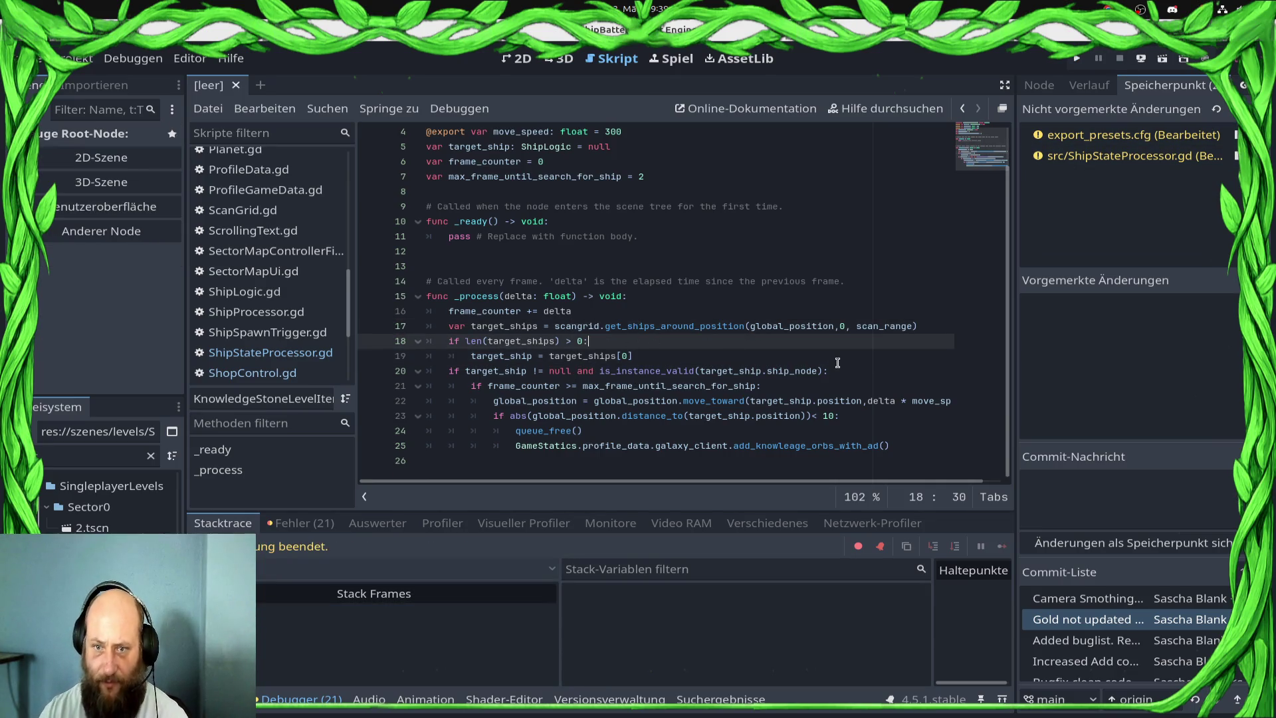
key(Return)
text(if targ)
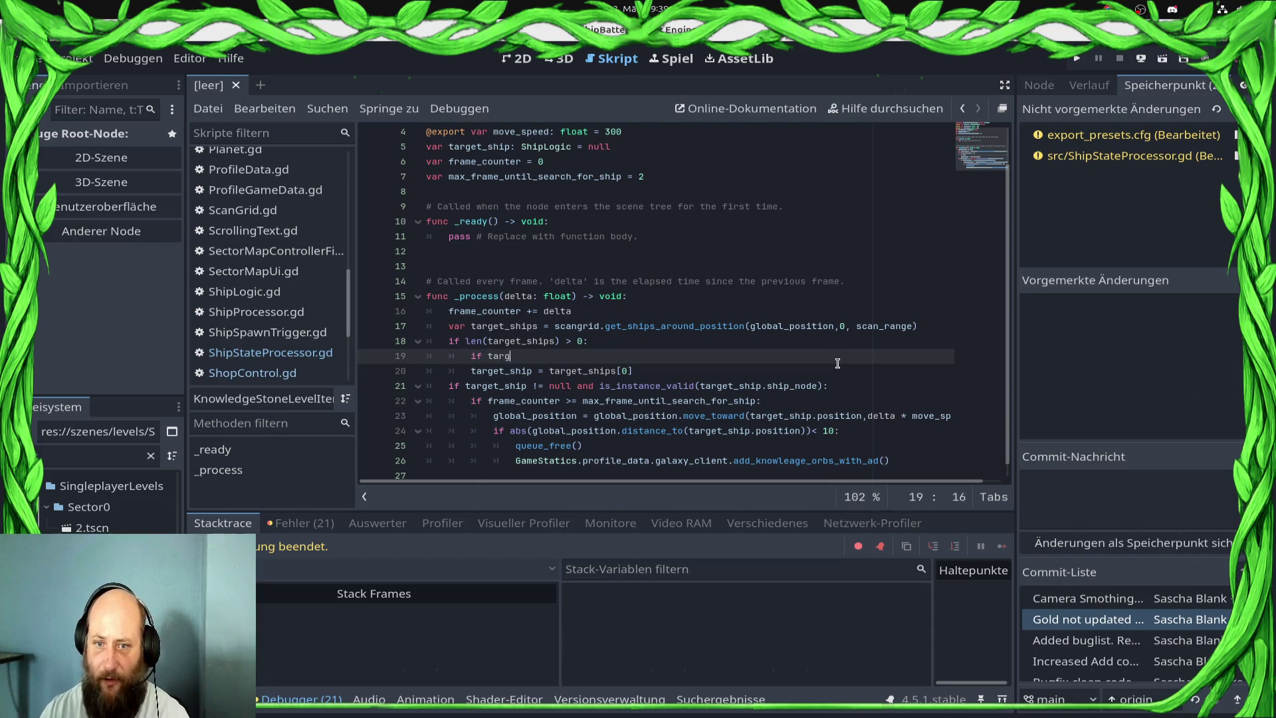
key(BackSpace)
key(BackSpace)
key(BackSpace)
text(ifi)
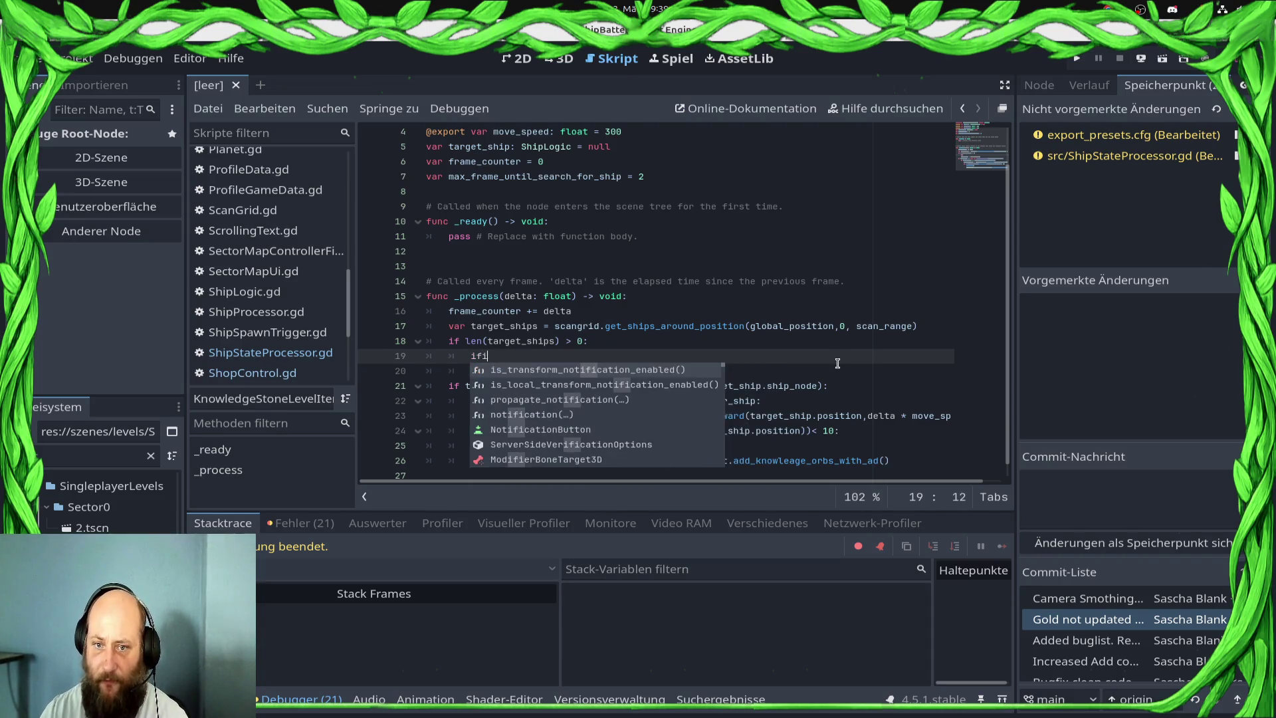
key(BackSpace)
text(is_in)
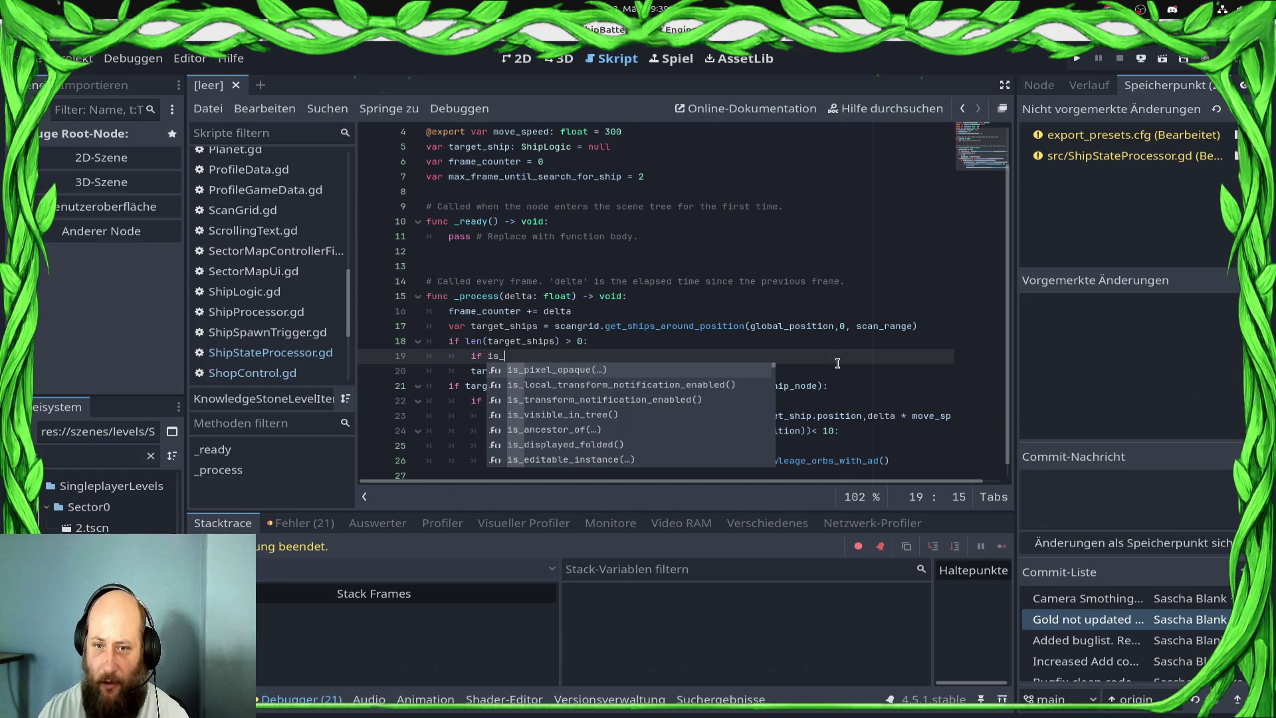
text(stance)
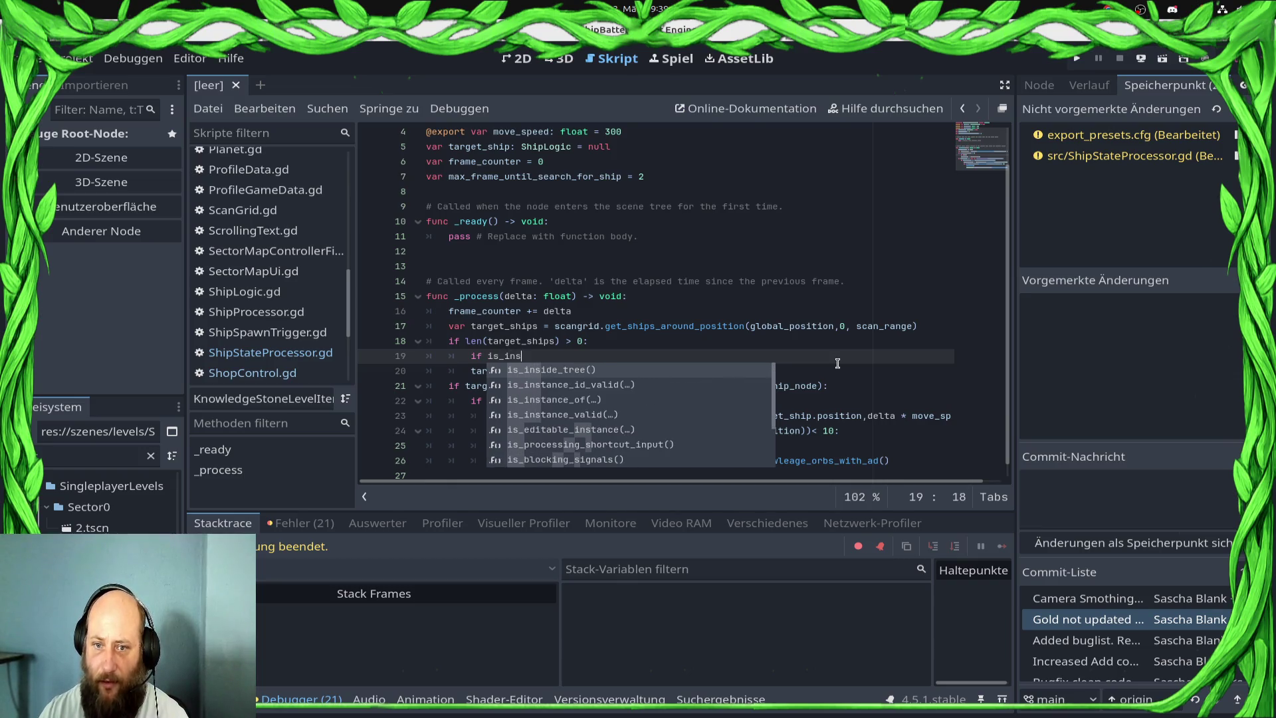
key(Down)
key(Down)
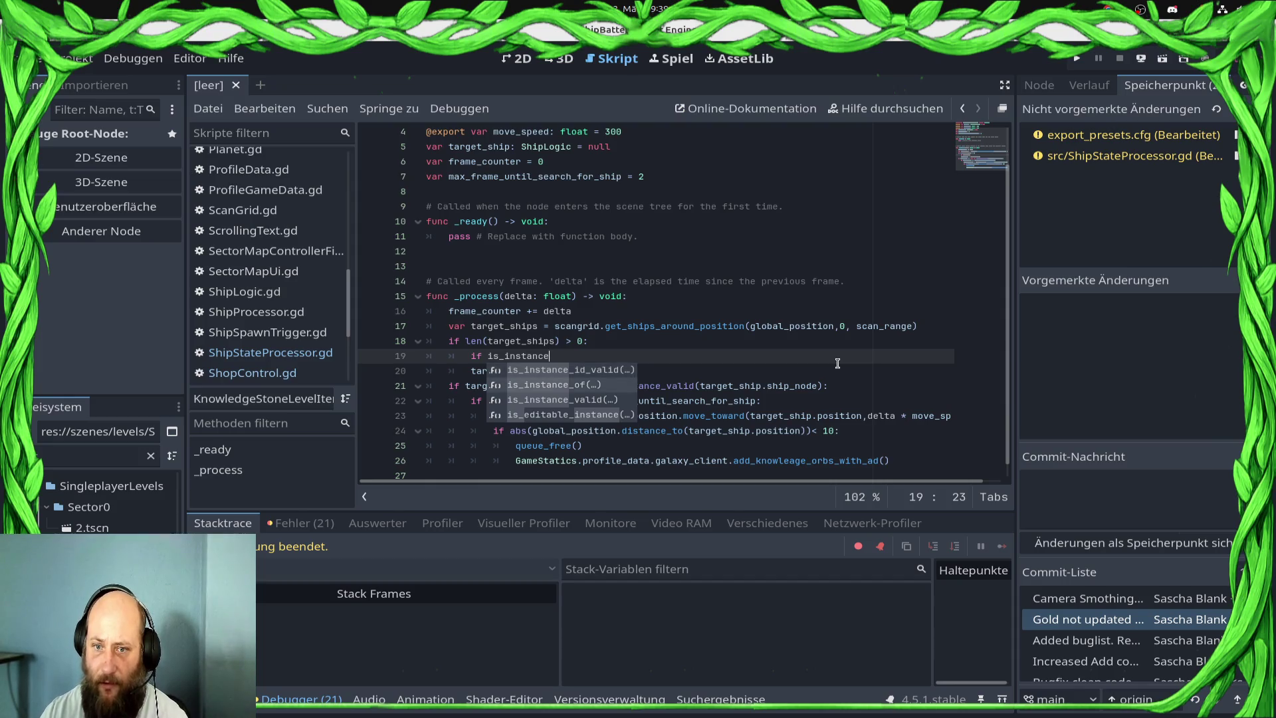
key(Return)
key(Escape)
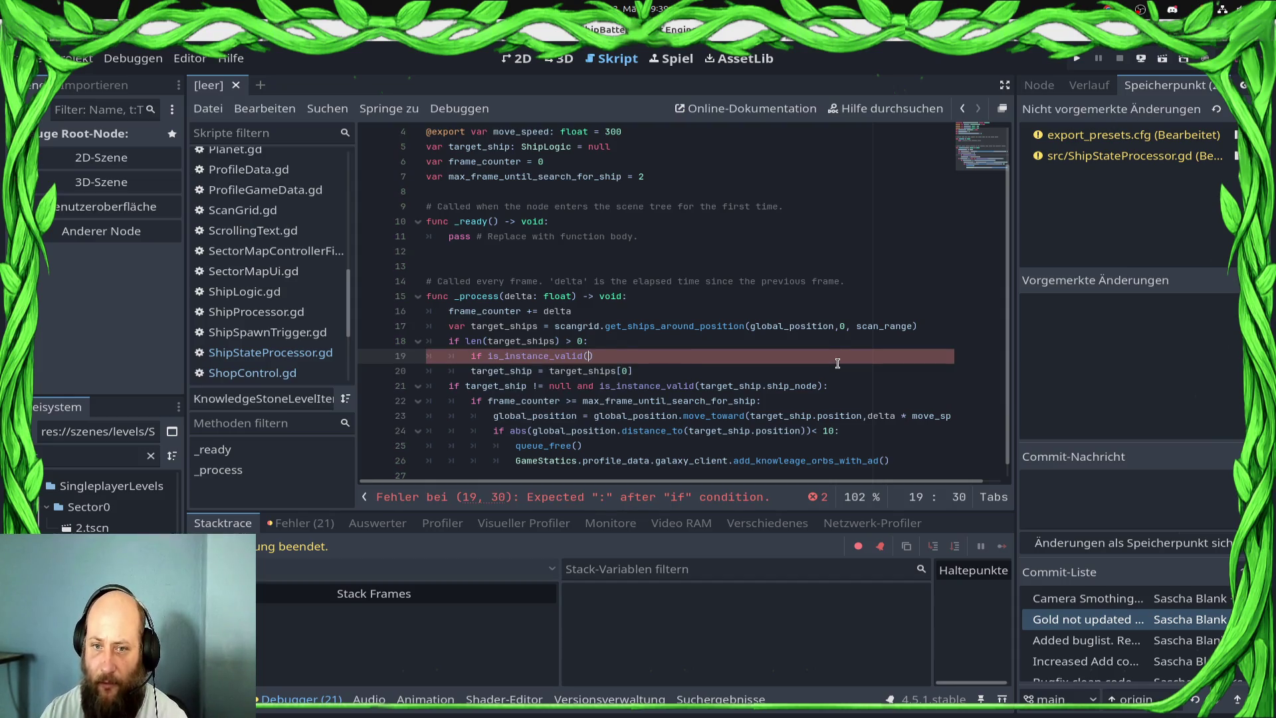
key(Down)
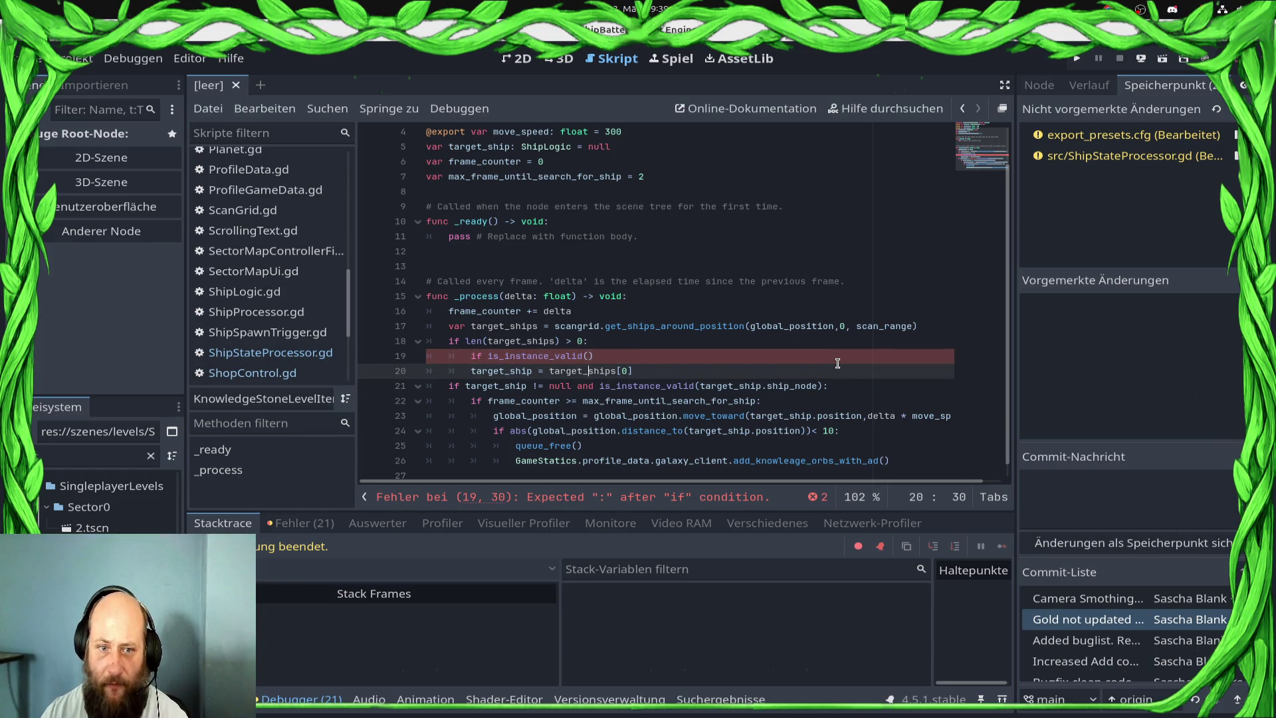
- Complete the check as is_instance_valid(target_ships[0]): and indent the target_ship assignment beneath it
scroll(837, 362, up, 1)
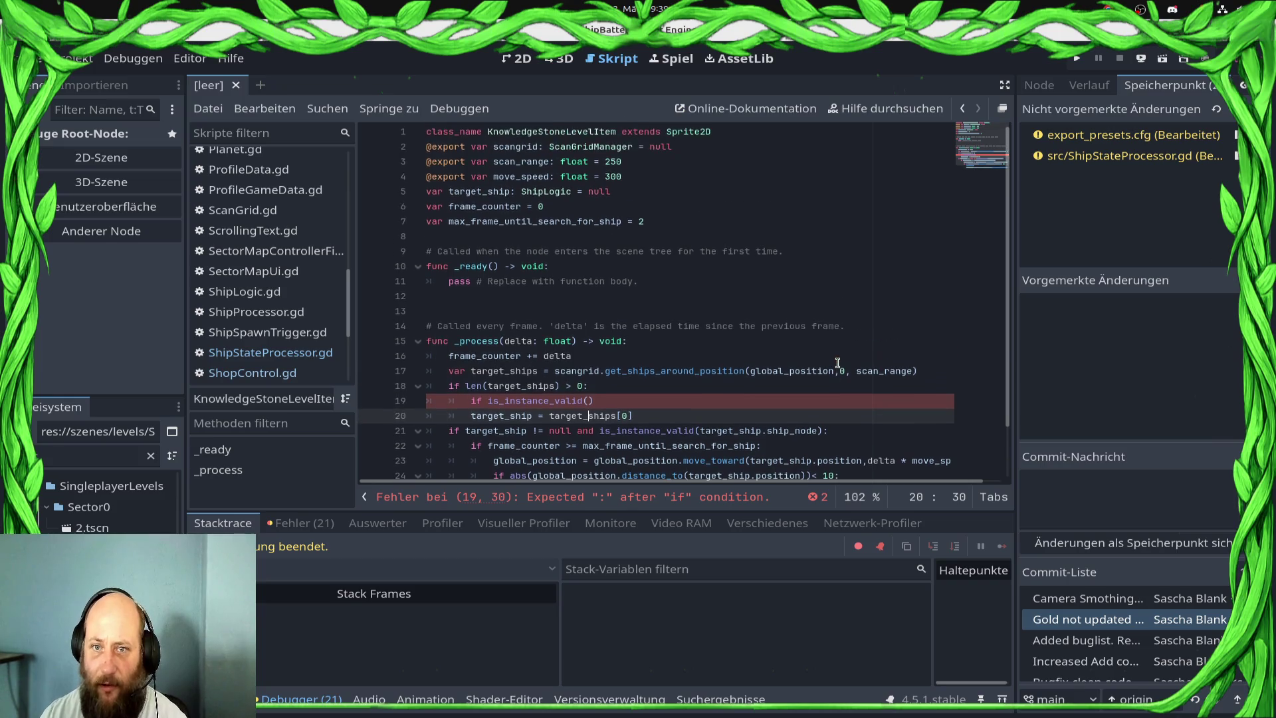
click(536, 131)
scroll(598, 299, down, 2)
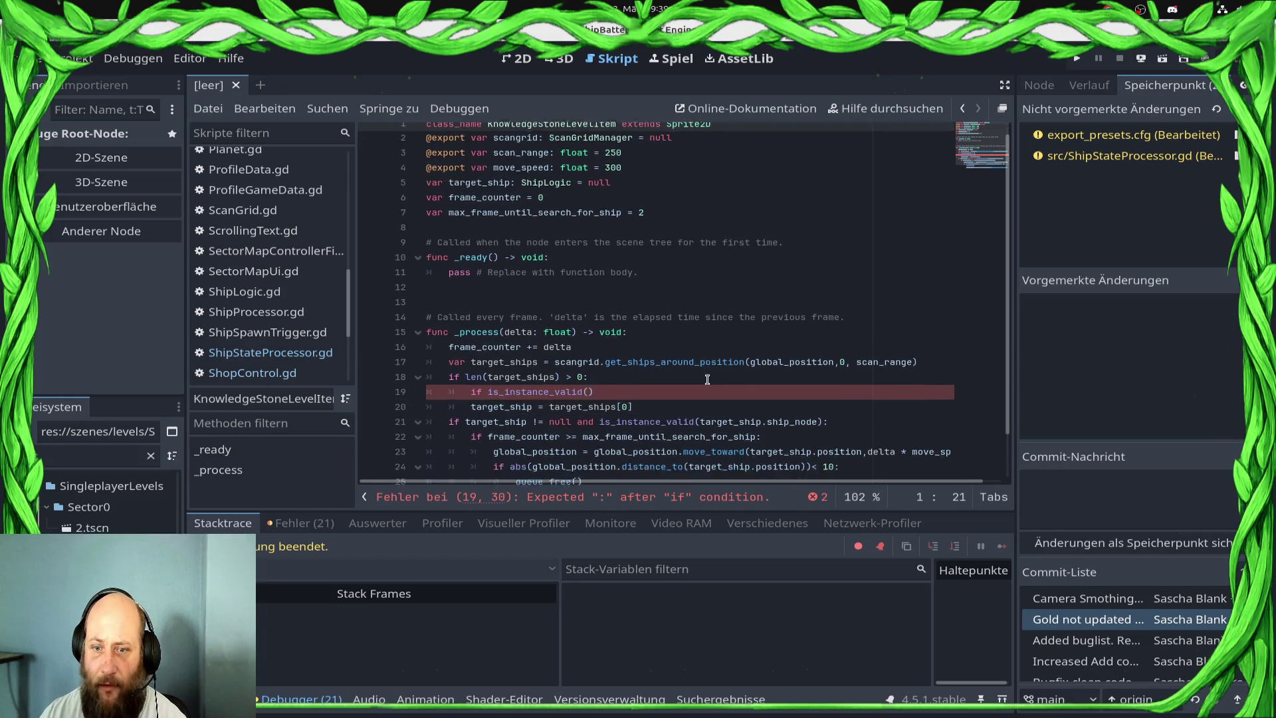
click(601, 342)
drag(549, 356, 666, 355)
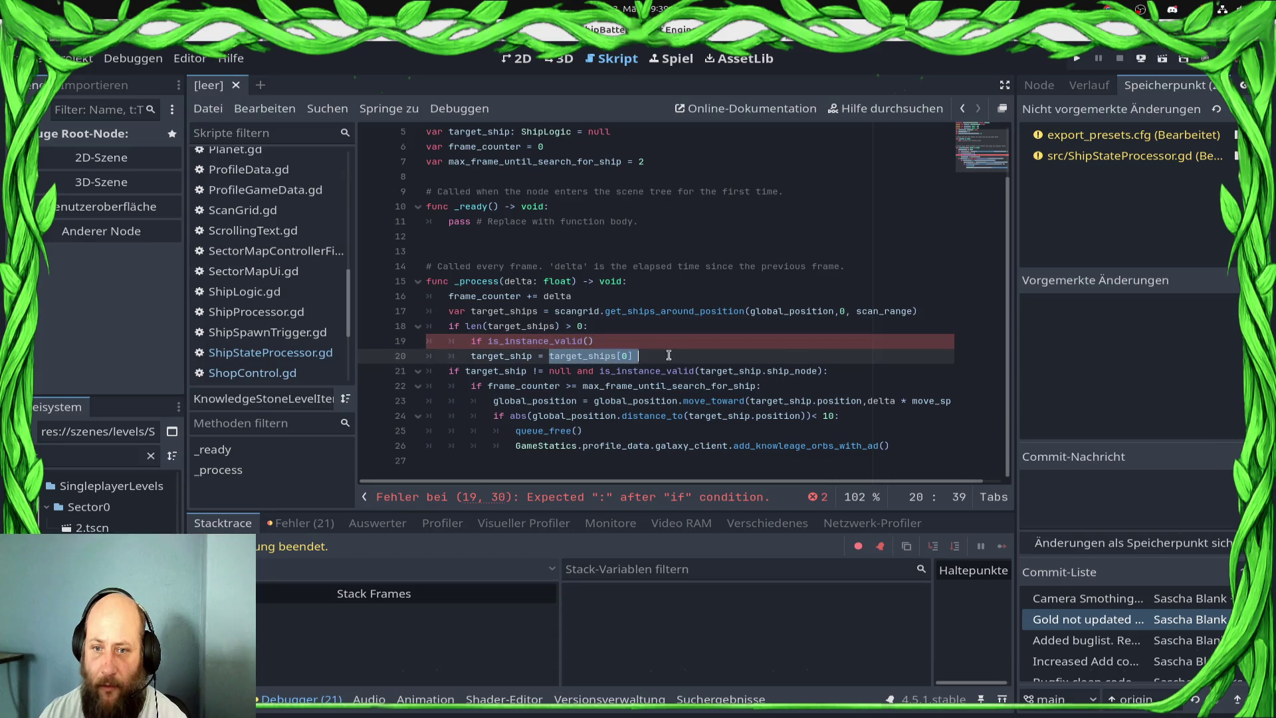
key(ctrl+c)
click(589, 341)
key(ctrl+v)
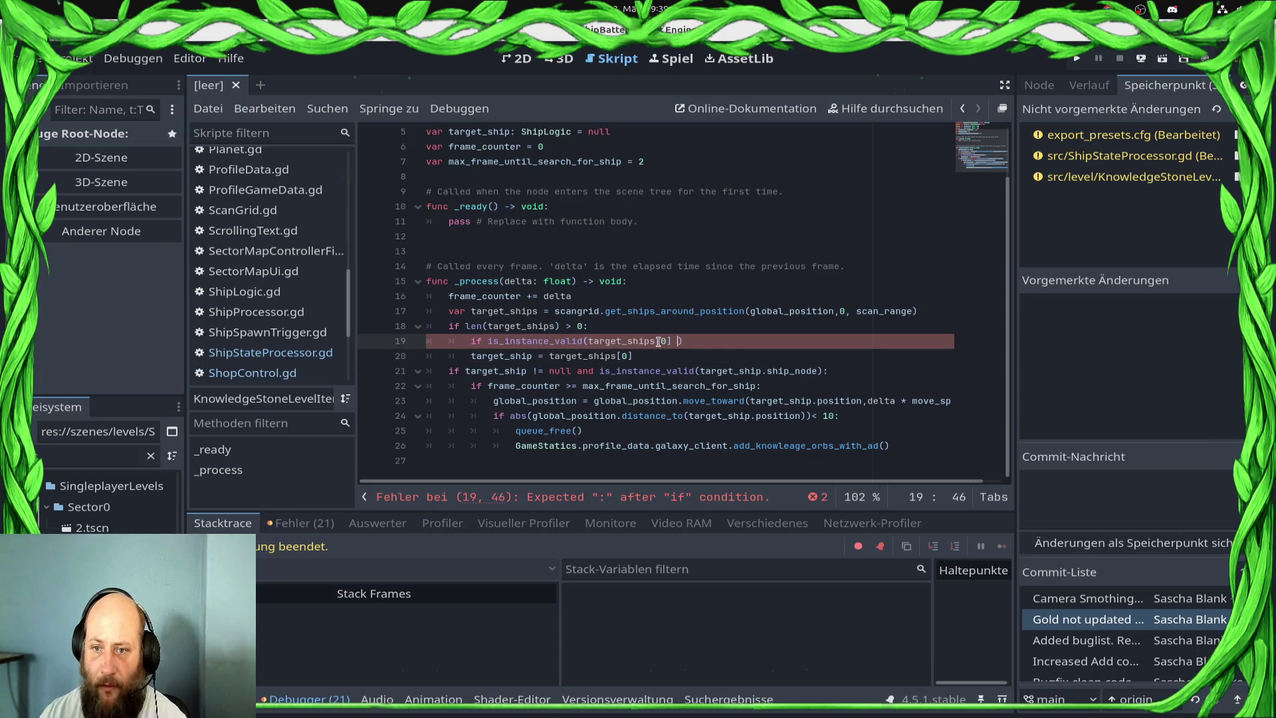
key(BackSpace)
key(End)
text(:)
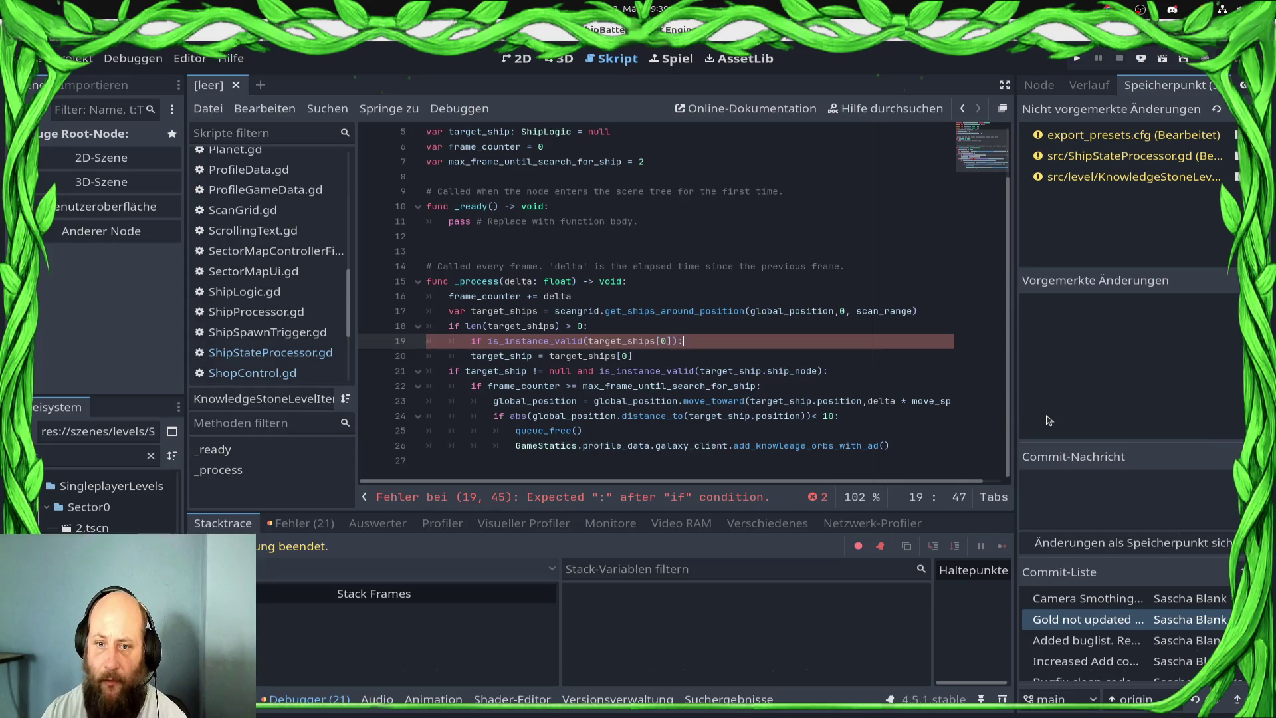
key(Down)
key(Home)
key(Tab)
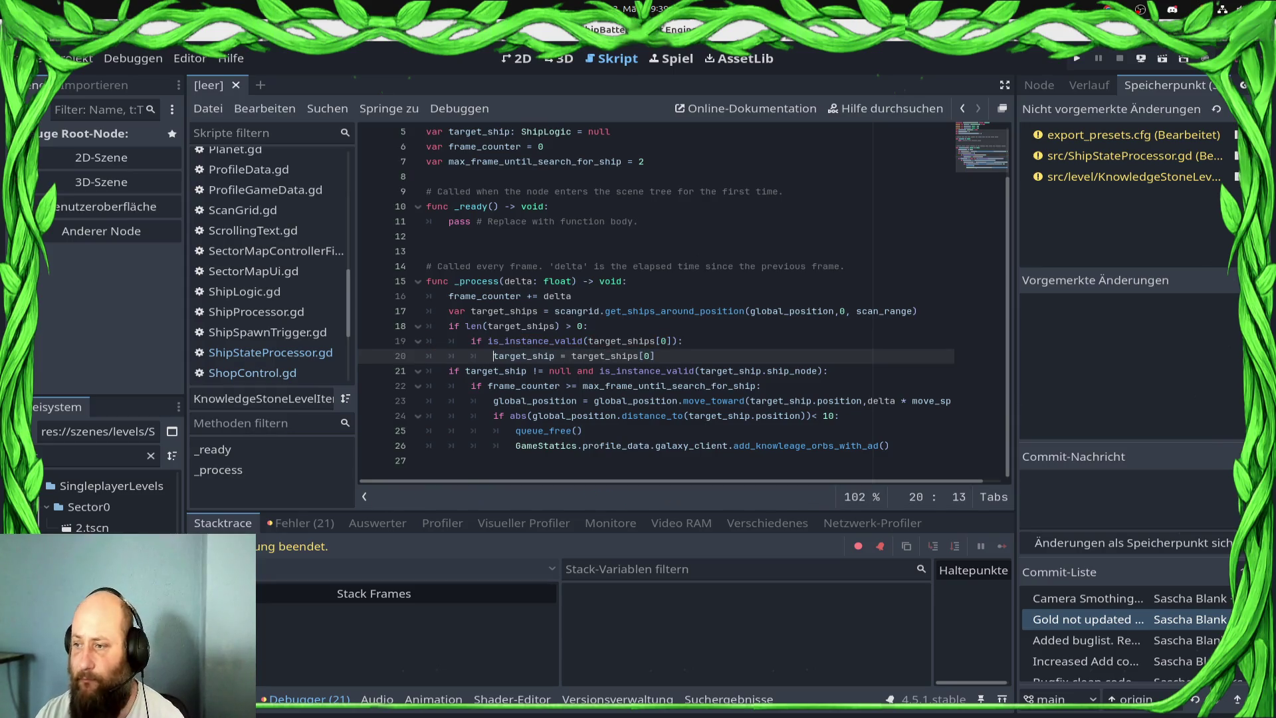